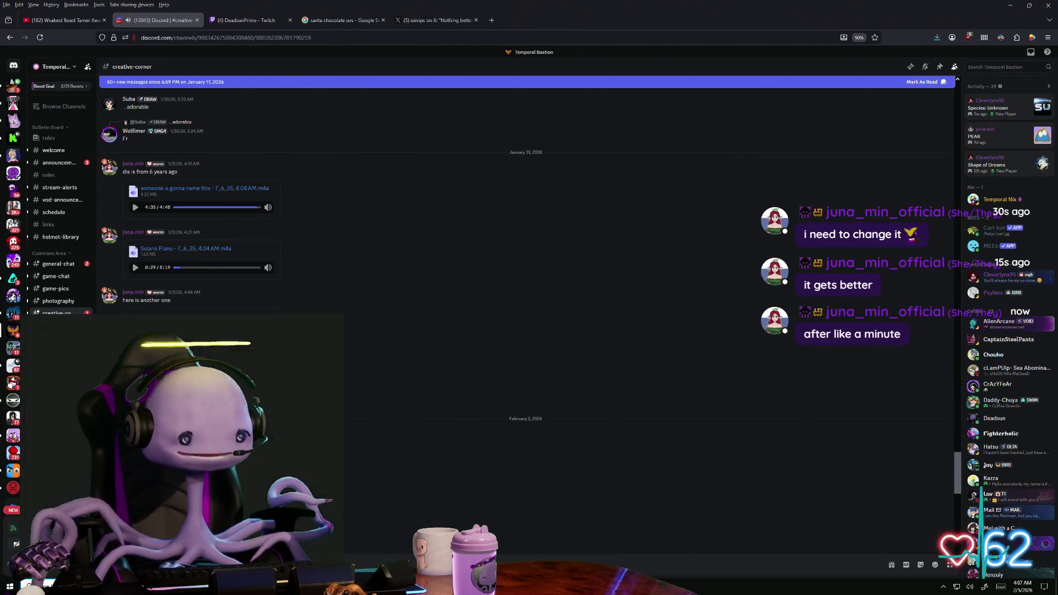
- Search Windows for 'deadsun first' and play the Deadsun - First and the Last v2.0 MP3
key(super)
text(deadsun)
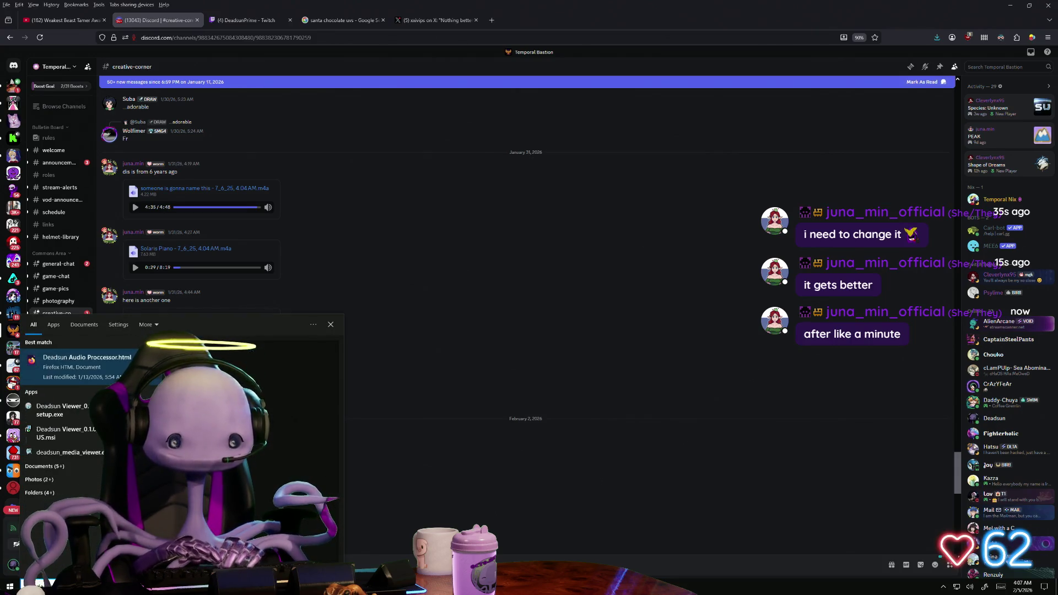
text( first)
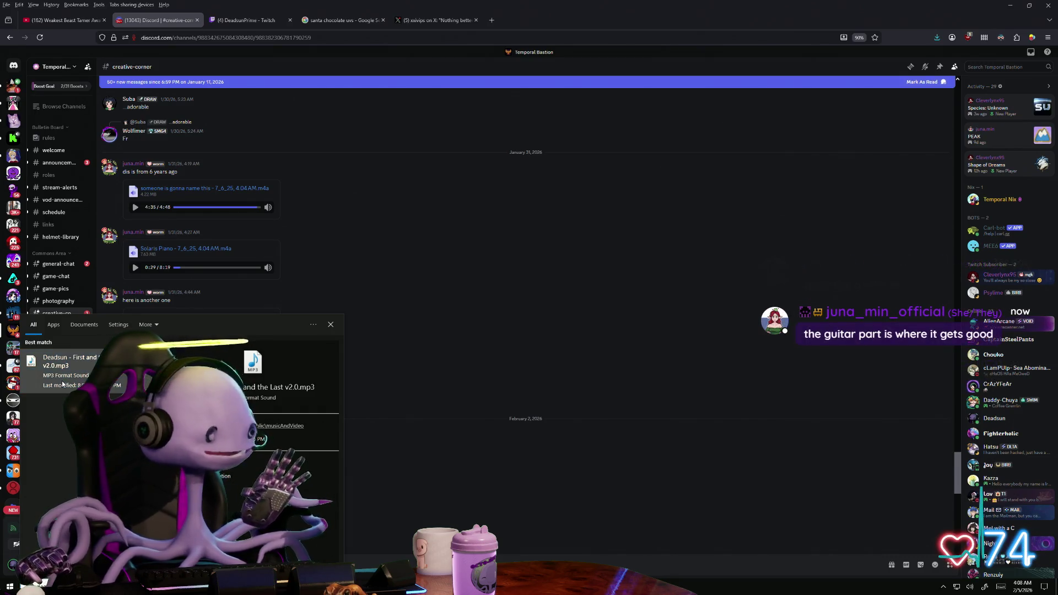
click(62, 384)
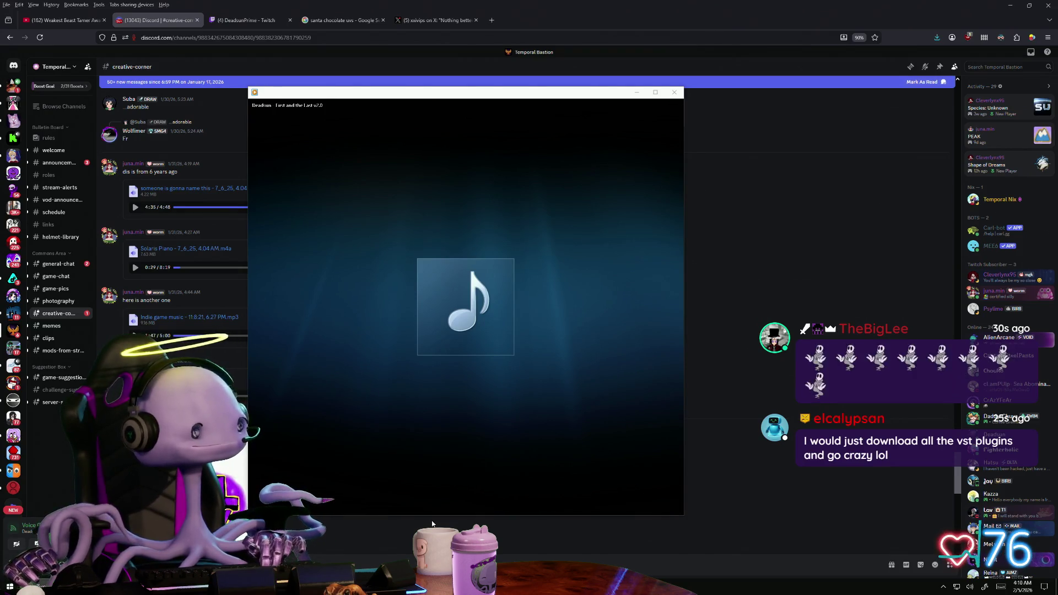
- Let the Deadsun 'First and the Last v2.0' track keep playing in Windows Media Player
mouse_move(465, 504)
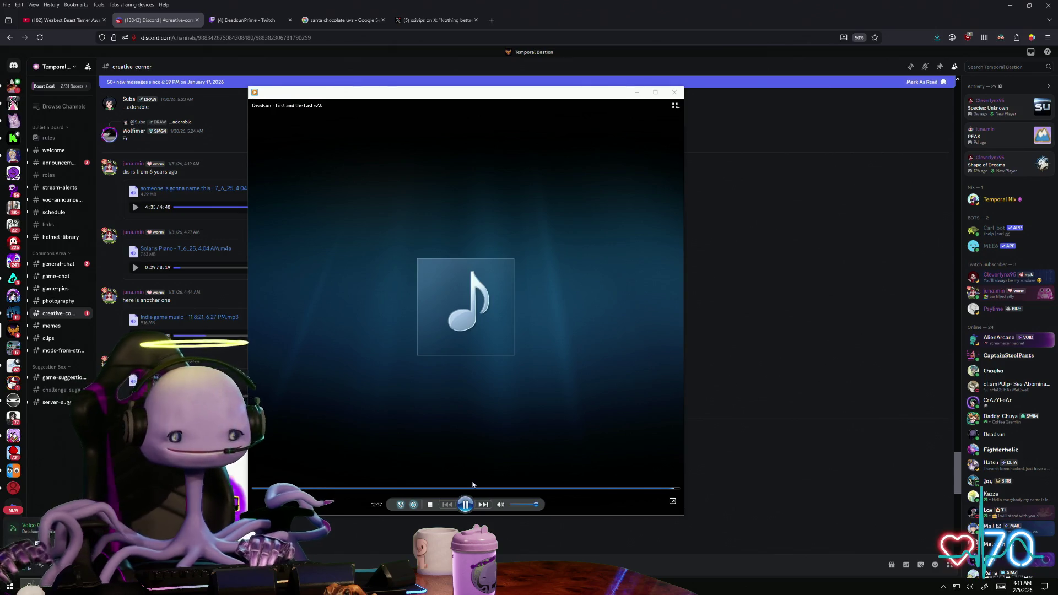
- Pause the song, search Windows for 'boss' to find apathy-boss.toml, then dismiss the results
click(466, 504)
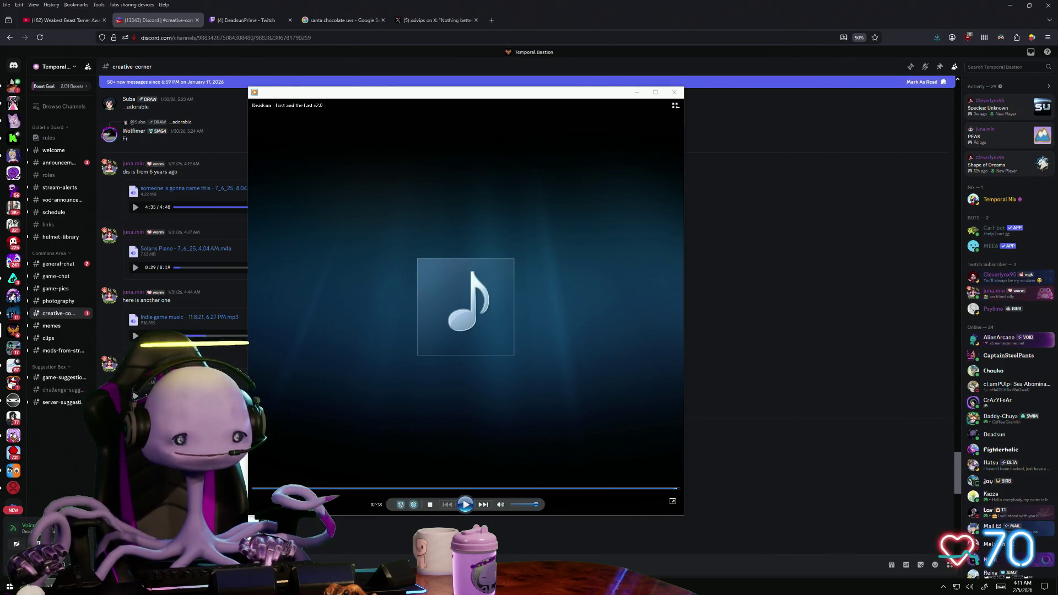
key(super)
text(boss)
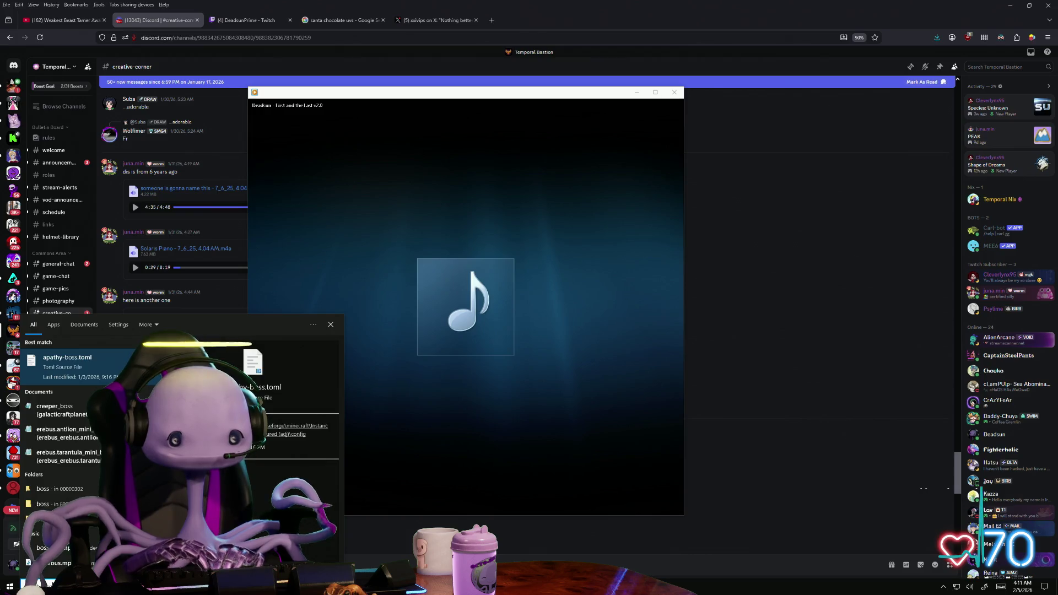
text(ness)
key(BackSpace)
key(BackSpace)
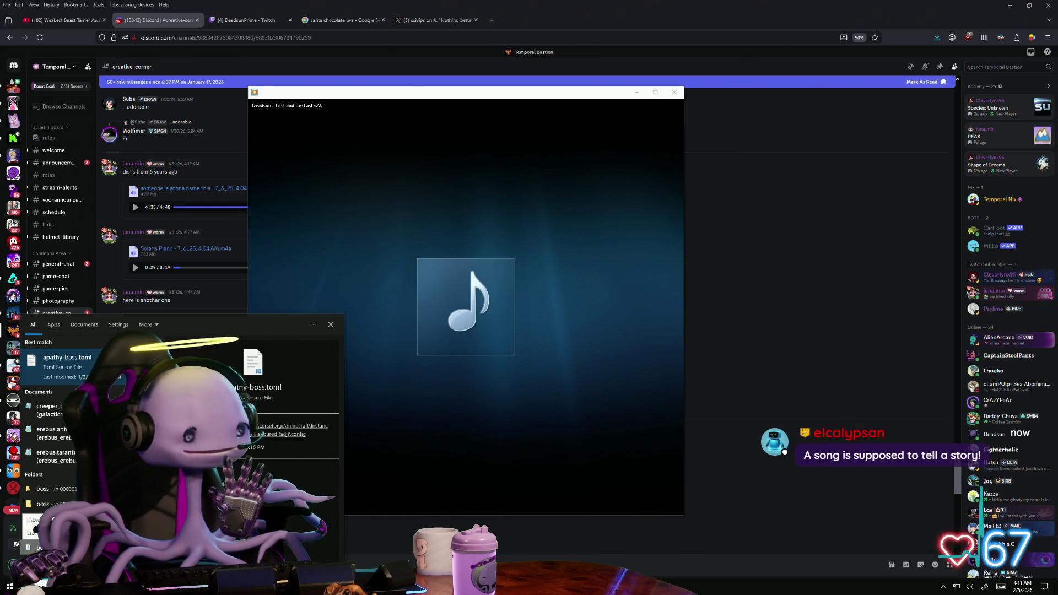
key(Escape)
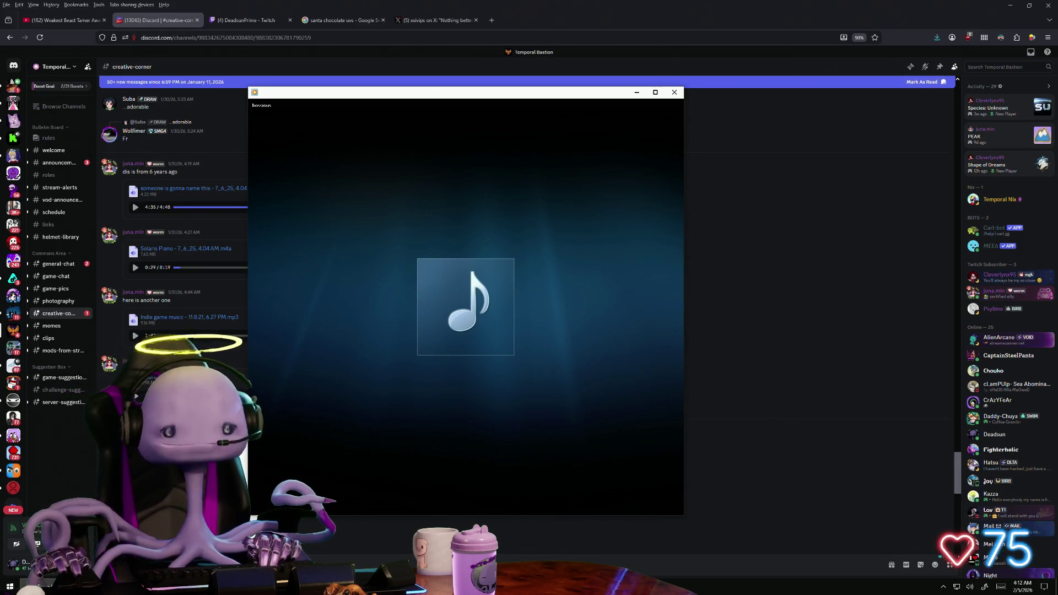
- Close the Windows Media Player Now Playing window, revealing Discord's creative-corner channel
mouse_move(281, 451)
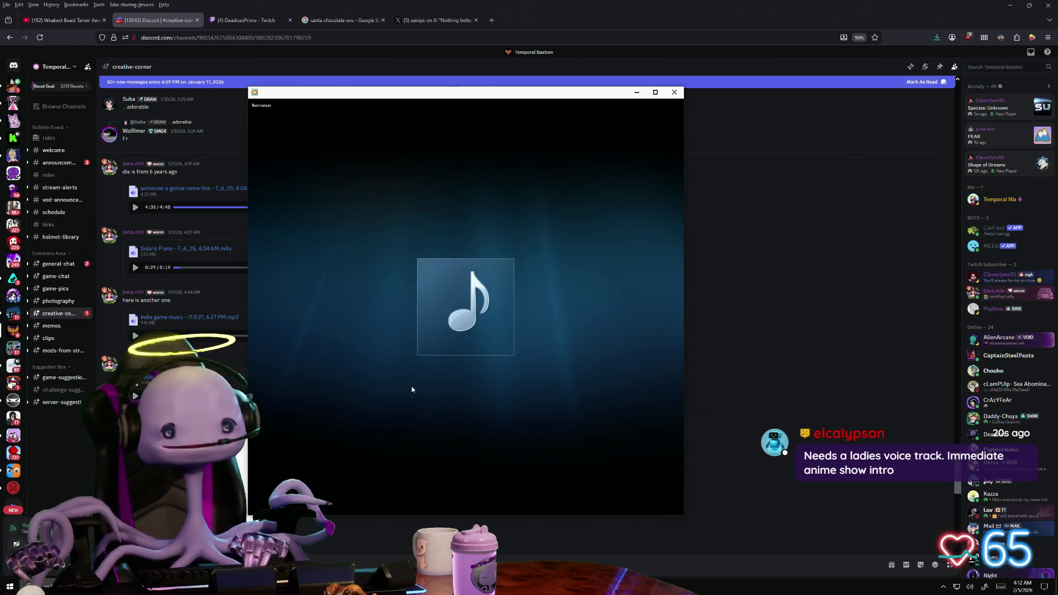
mouse_move(453, 510)
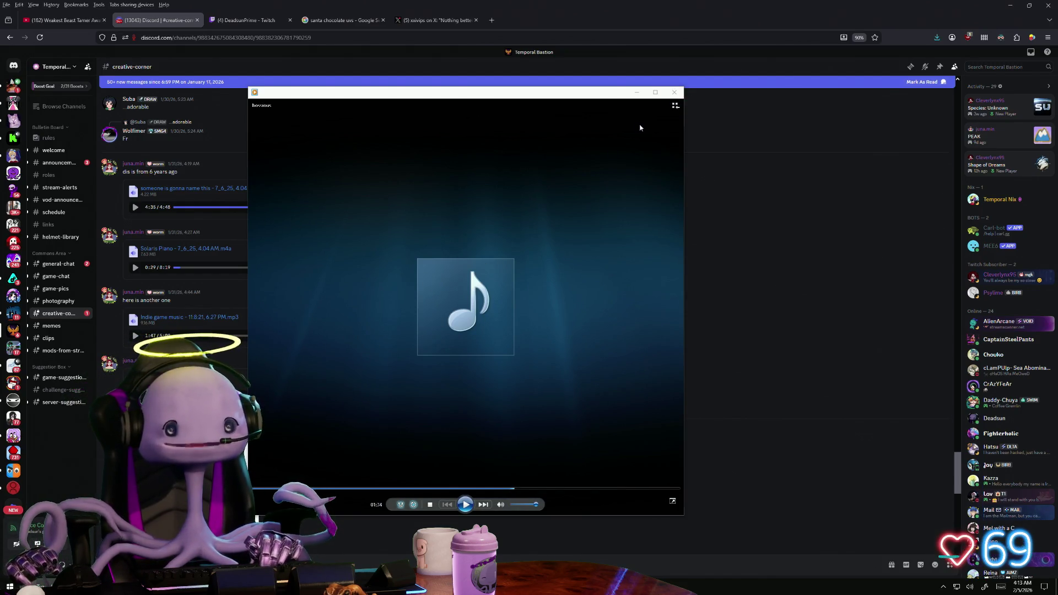
click(674, 92)
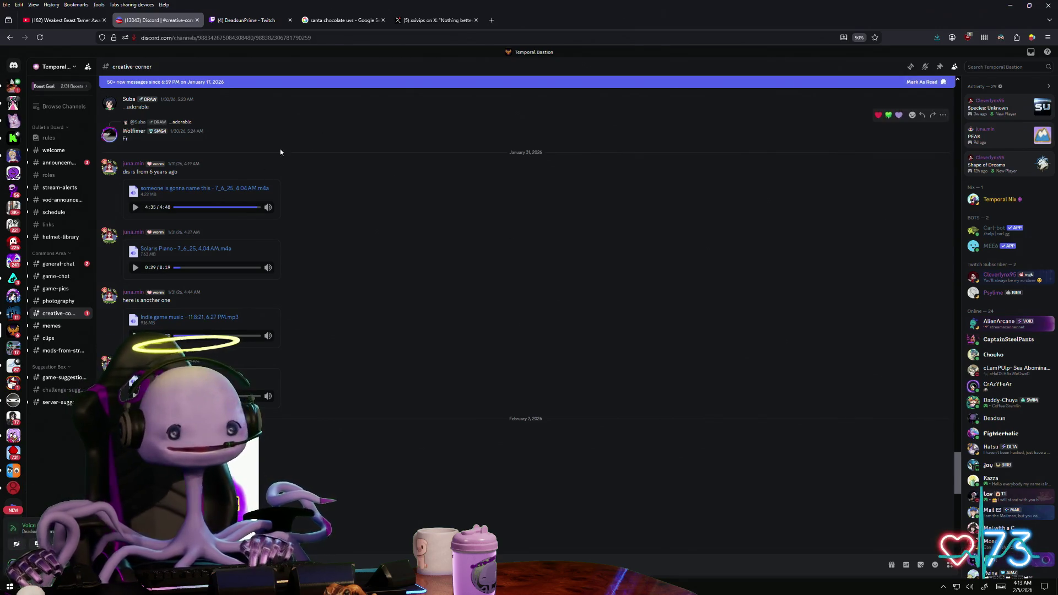
- Search Windows for 'year of', then clear the query to start over
key(super+s)
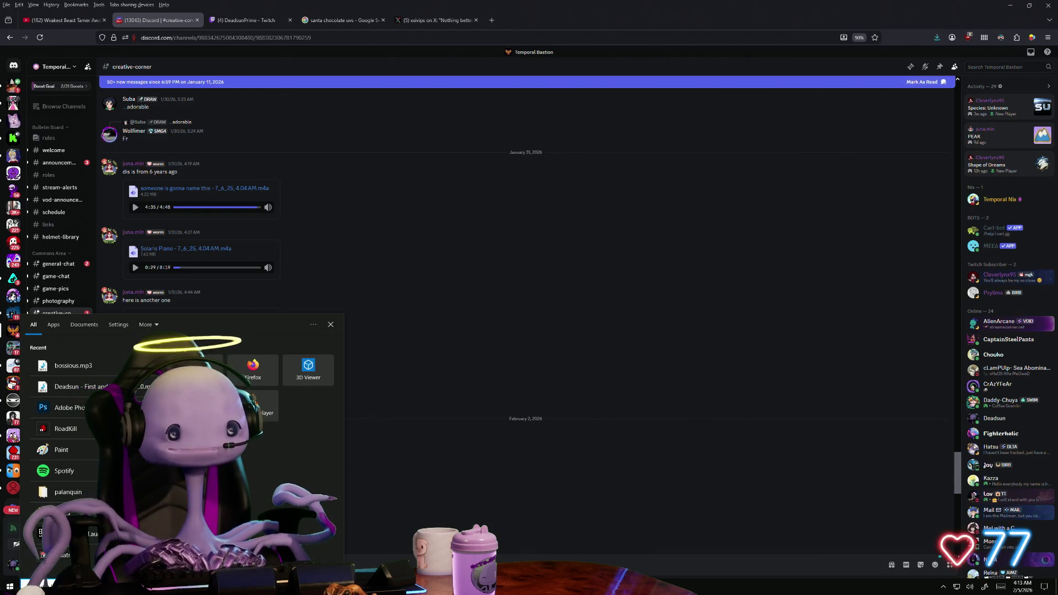
text(year of)
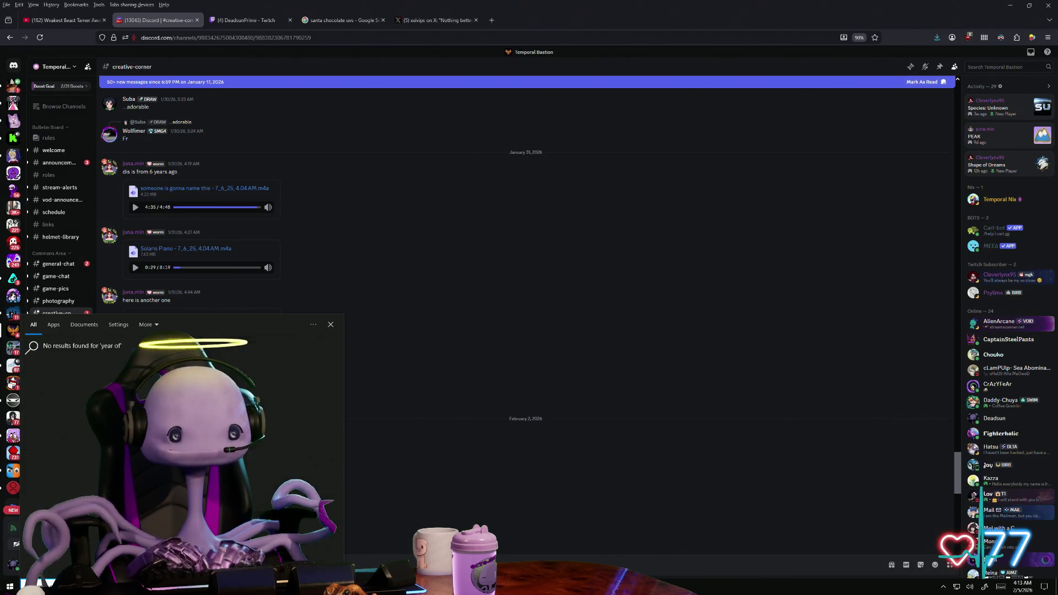
key(BackSpace)
key(BackSpace)
key(BackSpace)
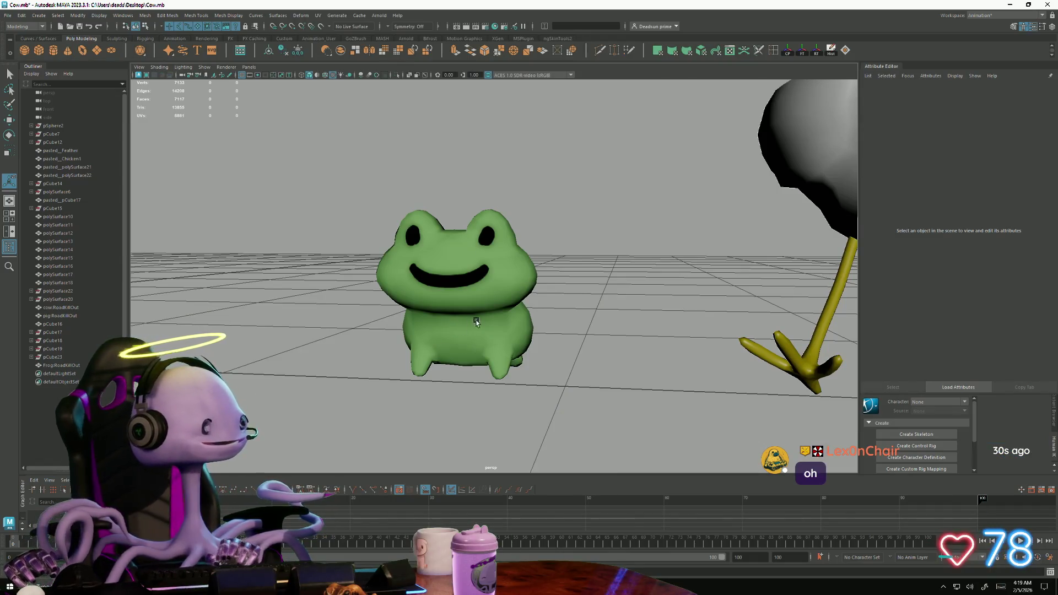
- Display the frog as a smoothed mesh and orbit to see its side
alt+drag(554, 356, 557, 362)
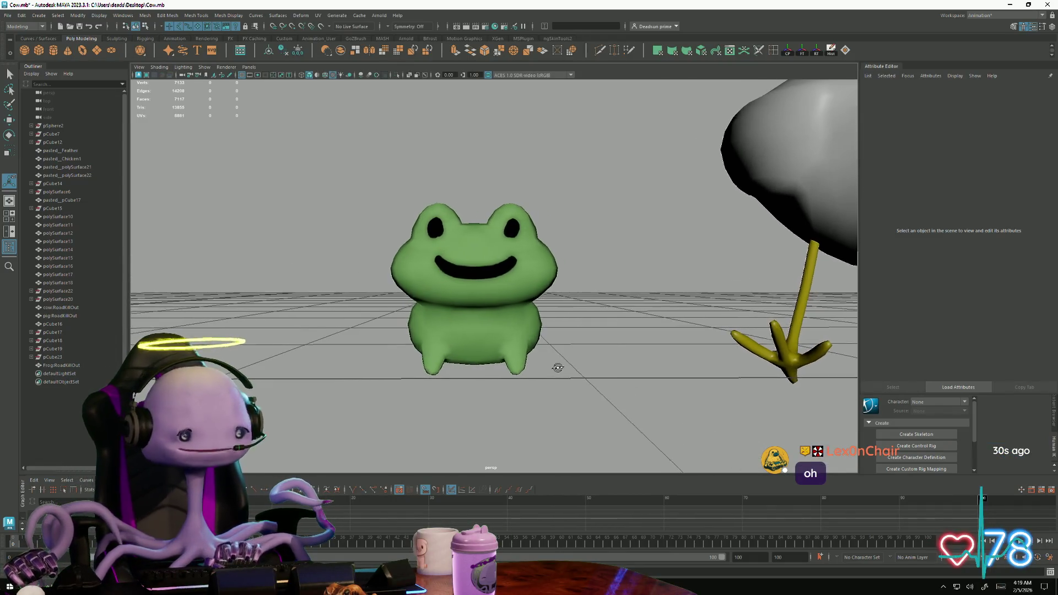
click(480, 335)
key(3)
click(624, 439)
mouse_move(623, 439)
alt+mouse_down()
mouse_move(568, 445)
mouse_move(691, 441)
mouse_move(597, 443)
alt+mouse_up()
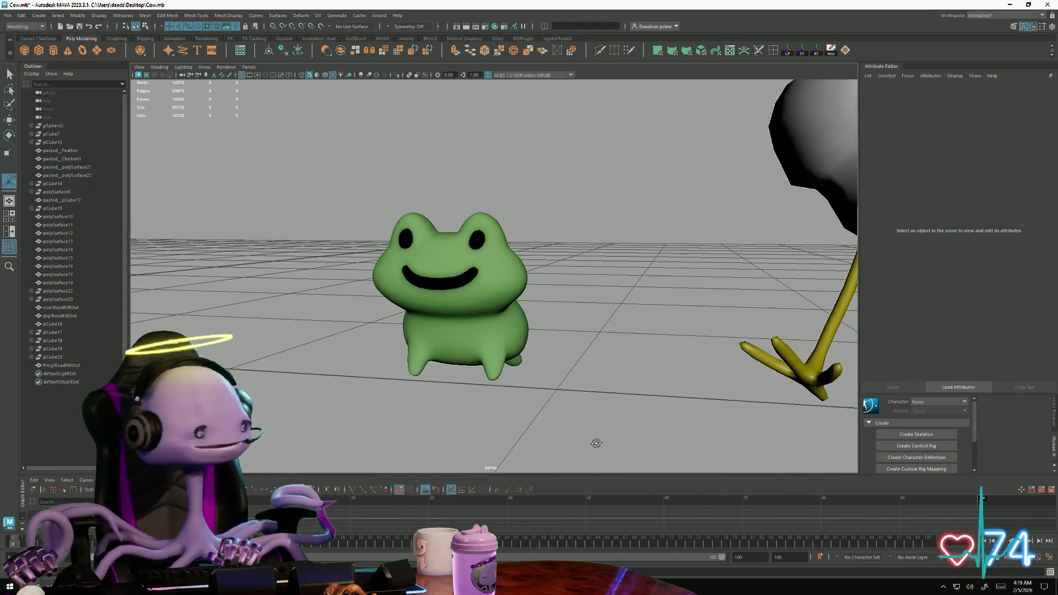
- Pull the camera back and look down over the frog, chicken and egg
mouse_move(527, 415)
alt+mouse_down()
mouse_move(569, 445)
mouse_move(547, 427)
mouse_move(551, 407)
mouse_move(524, 427)
mouse_move(557, 431)
mouse_move(482, 399)
mouse_move(442, 406)
mouse_move(453, 396)
mouse_move(539, 397)
mouse_move(534, 409)
mouse_move(505, 406)
mouse_move(441, 385)
mouse_move(444, 375)
mouse_move(494, 407)
mouse_move(615, 404)
mouse_move(610, 347)
mouse_move(482, 402)
alt+mouse_up()
click(474, 331)
click(457, 383)
mouse_move(482, 403)
alt+right_down()
mouse_move(465, 359)
mouse_move(396, 303)
mouse_move(255, 330)
mouse_move(479, 326)
mouse_move(425, 359)
mouse_move(433, 345)
alt+right_up()
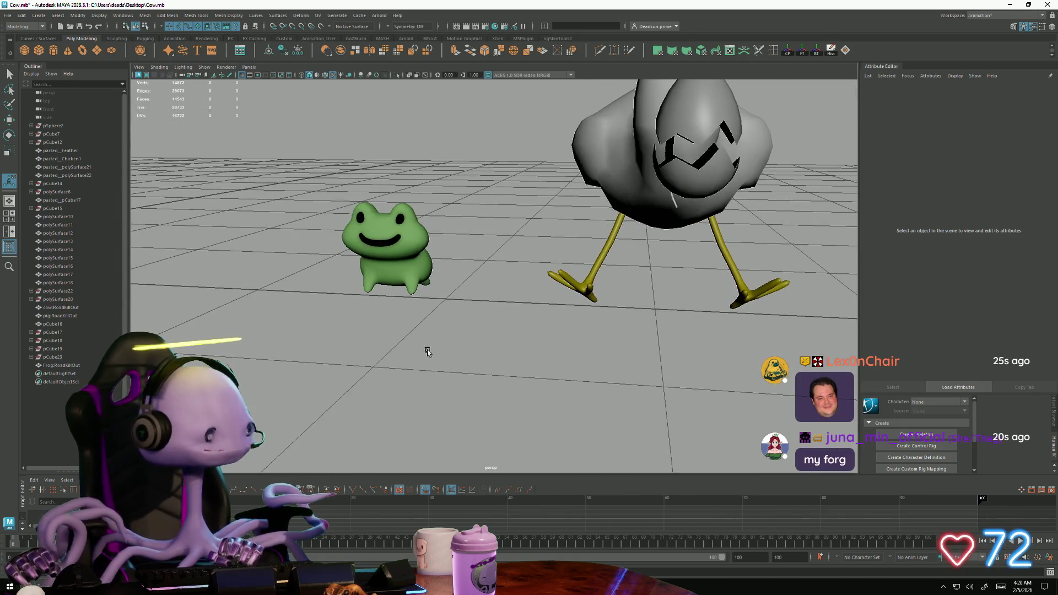
mouse_move(424, 359)
alt+mouse_down()
mouse_move(480, 362)
mouse_move(449, 354)
mouse_move(449, 385)
mouse_move(586, 390)
mouse_move(619, 378)
mouse_move(593, 388)
mouse_move(456, 359)
mouse_move(385, 382)
mouse_move(394, 361)
mouse_move(430, 359)
mouse_move(399, 349)
mouse_move(453, 359)
mouse_move(453, 369)
mouse_move(473, 349)
mouse_move(470, 359)
mouse_move(579, 359)
mouse_move(559, 343)
mouse_move(609, 359)
mouse_move(576, 363)
alt+mouse_up()
- Add a polygon sphere and move and scale it down beside the frog's head
click(112, 51)
scroll(178, 232, down, 5)
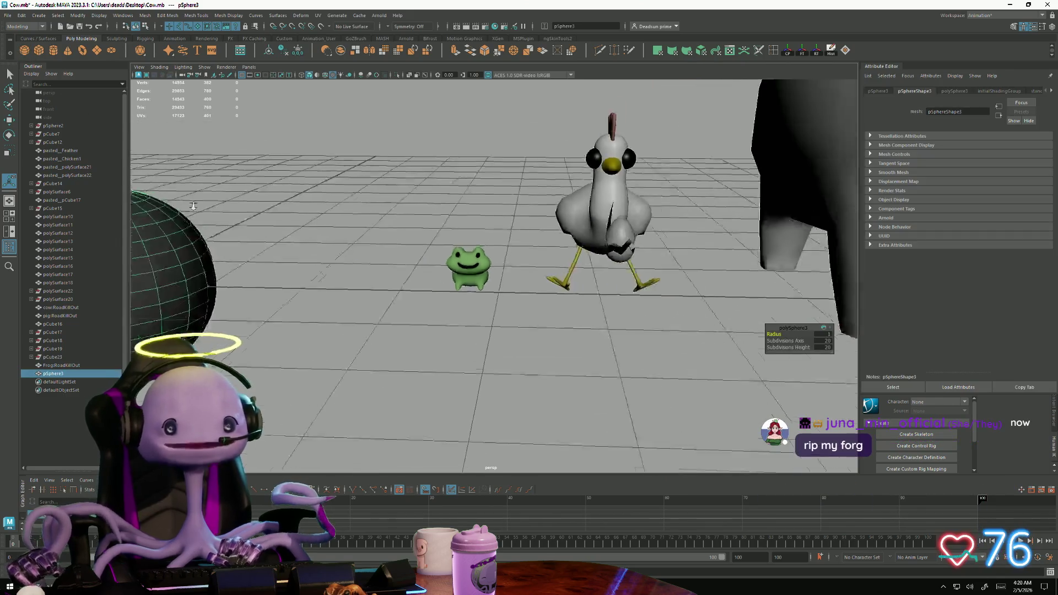
key(w)
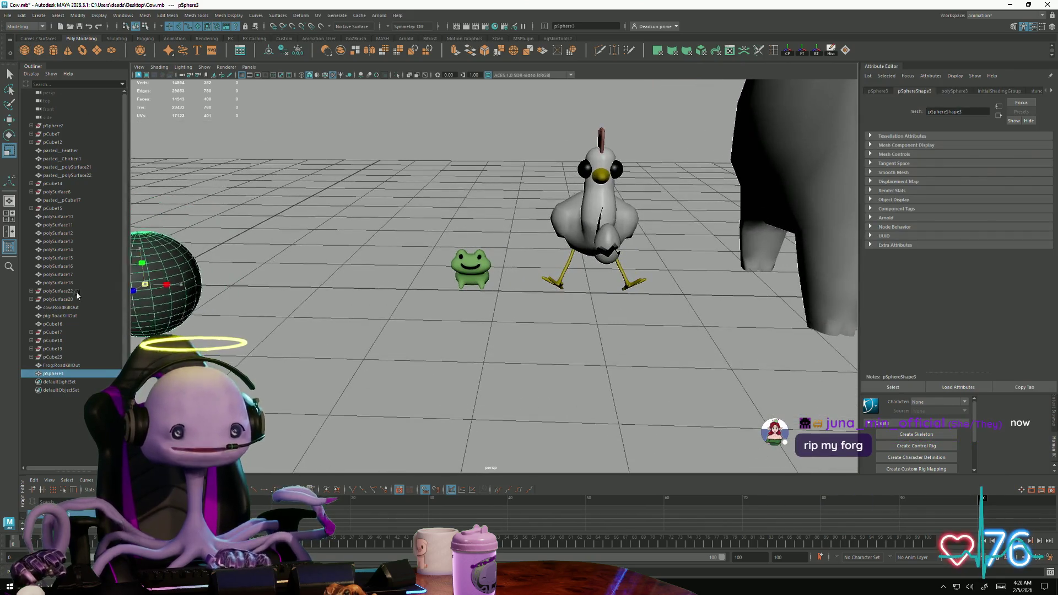
key(w)
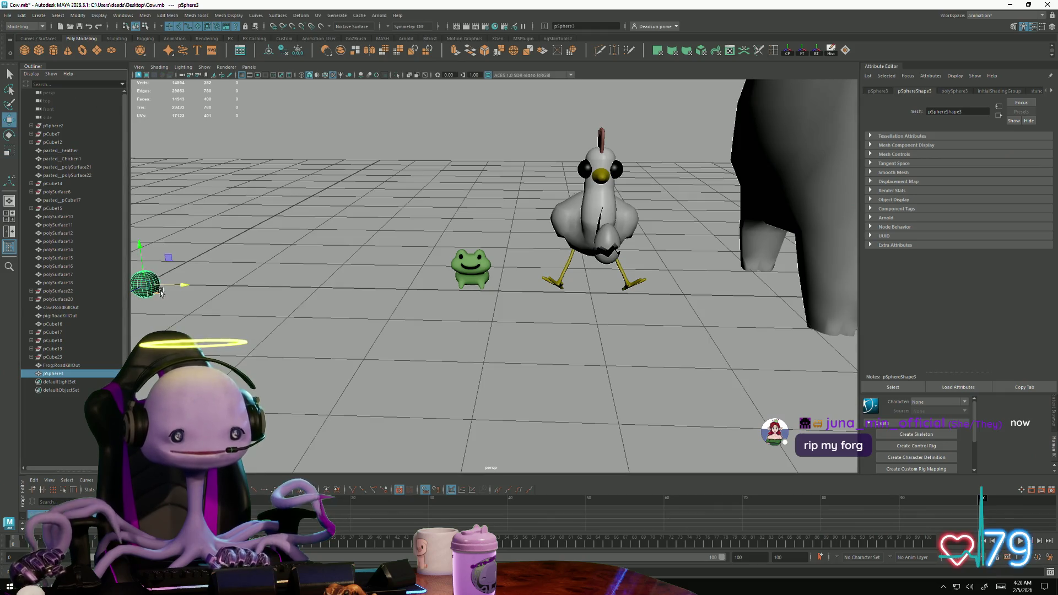
key(r)
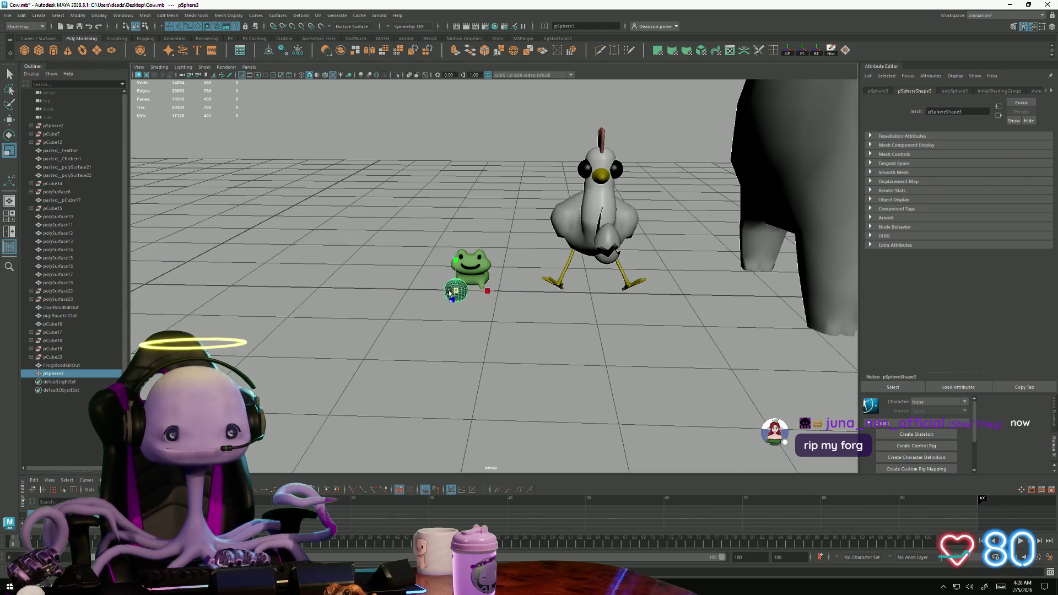
- Frame the sphere and orbit to a frontal view of the frog's face
key(f)
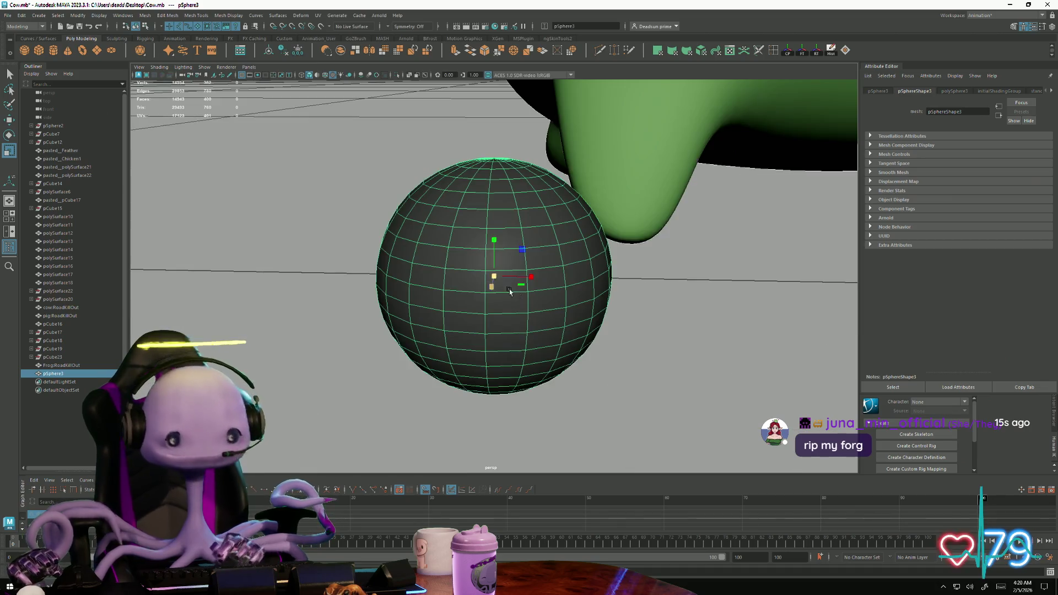
scroll(436, 264, down, 5)
scroll(437, 256, up, 3)
mouse_move(436, 256)
alt+mouse_down()
mouse_move(508, 265)
mouse_move(509, 128)
mouse_move(538, 159)
mouse_move(480, 189)
alt+mouse_up()
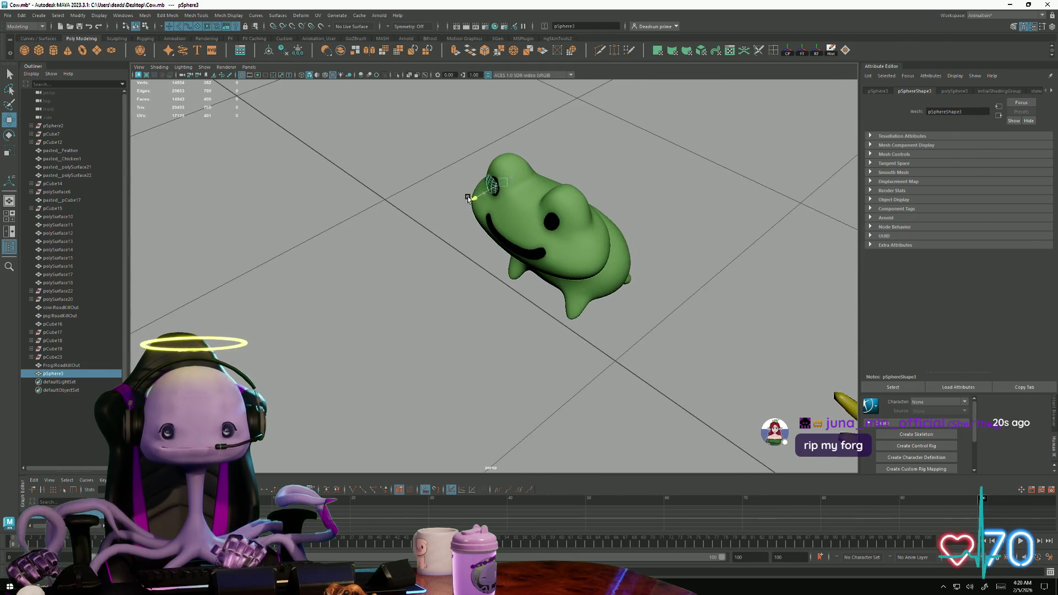
scroll(453, 214, up, 5)
scroll(404, 245, down, 5)
mouse_move(404, 245)
alt+mouse_down()
mouse_move(489, 269)
mouse_move(481, 280)
mouse_move(513, 296)
mouse_move(535, 272)
alt+mouse_up()
scroll(489, 270, up, 2)
- Move, scale and rotate the sphere into the frog's left eye, then duplicate it as pSphere4
key(w)
key(r)
key(w)
alt+drag(526, 275, 538, 274)
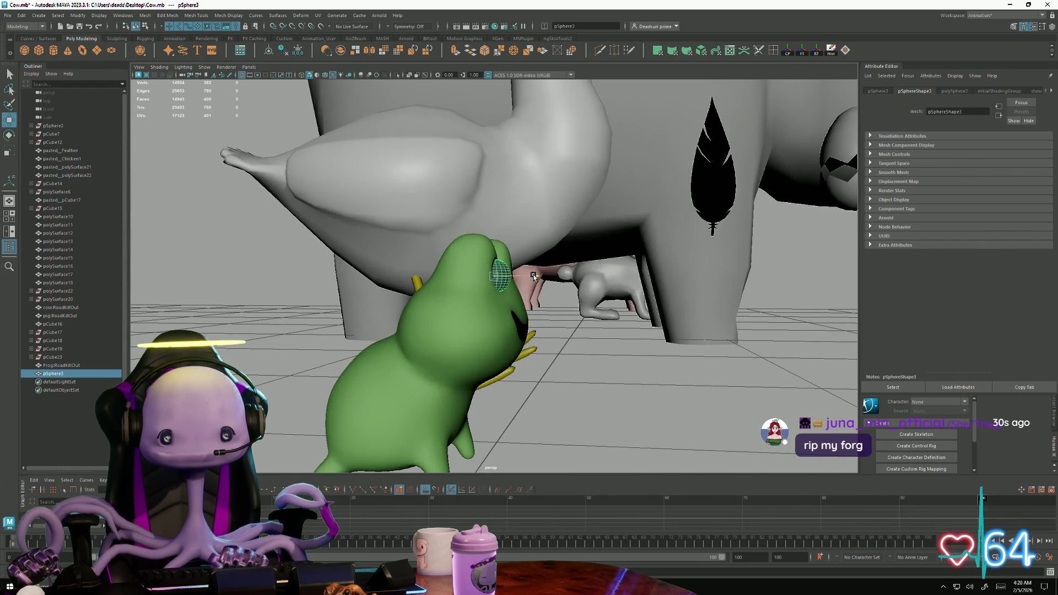
key(e)
key(w)
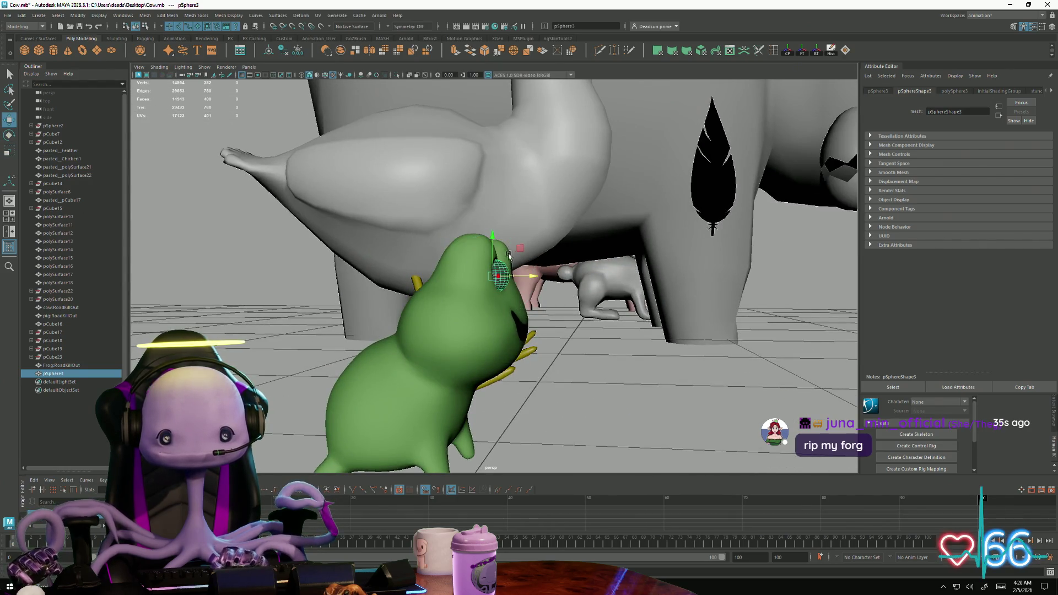
alt+drag(490, 236, 460, 277)
key(ctrl+d)
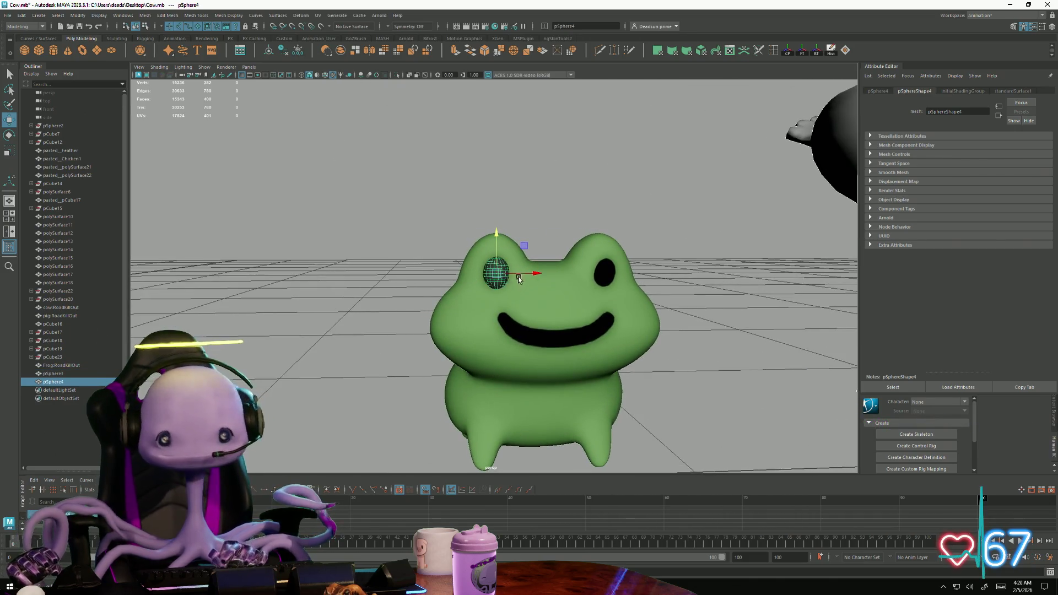
- Slide the duplicate along X onto the frog's right eye and orbit to check both eyes
drag(525, 273, 630, 276)
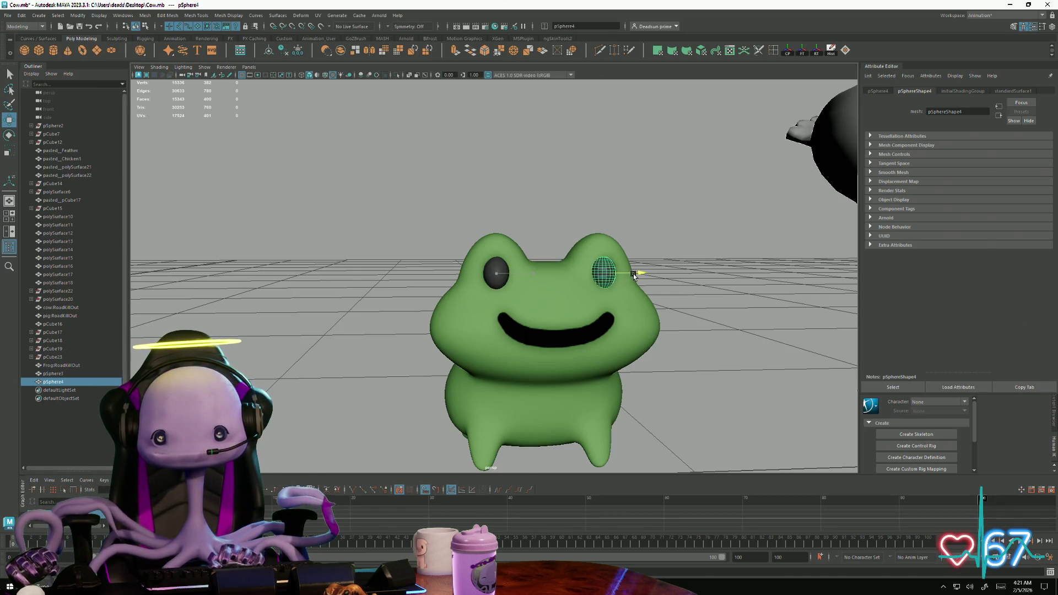
click(673, 255)
mouse_move(673, 255)
alt+mouse_down()
mouse_move(352, 323)
mouse_move(381, 328)
mouse_move(402, 303)
mouse_move(380, 262)
mouse_move(383, 317)
mouse_move(346, 322)
mouse_move(458, 266)
mouse_move(491, 265)
mouse_move(419, 292)
mouse_move(385, 283)
mouse_move(397, 262)
alt+mouse_up()
alt+right_drag(397, 262, 931, 423)
mouse_move(556, 344)
alt+mouse_down()
mouse_move(545, 329)
mouse_move(529, 333)
mouse_move(558, 342)
mouse_move(527, 336)
mouse_move(505, 371)
mouse_move(536, 396)
mouse_move(365, 248)
alt+mouse_up()
- Select both eye spheres and delete them
click(399, 232)
shift+click(477, 233)
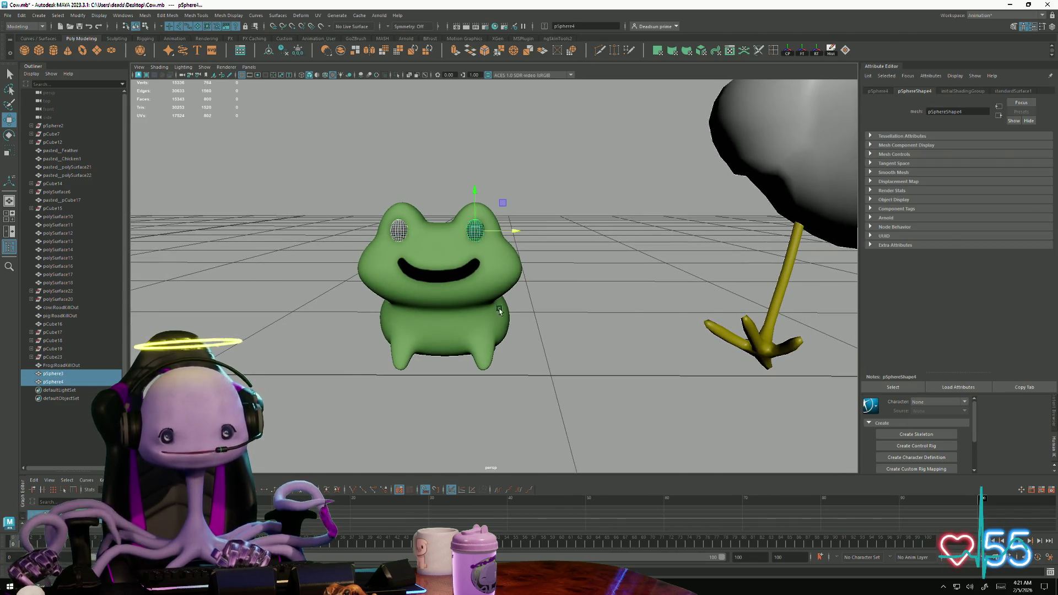
key(Delete)
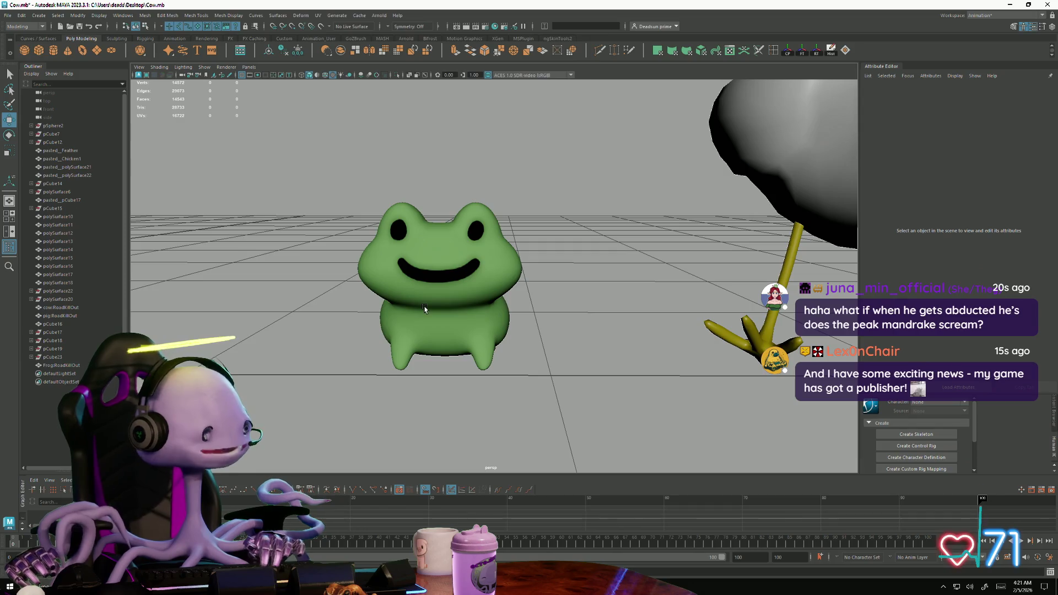
- Orbit and zoom the viewport so the chicken comes fully into view
mouse_move(447, 307)
alt+mouse_down()
mouse_move(322, 255)
mouse_move(485, 309)
mouse_move(485, 288)
mouse_move(460, 287)
mouse_move(466, 276)
mouse_move(483, 288)
mouse_move(456, 303)
alt+mouse_up()
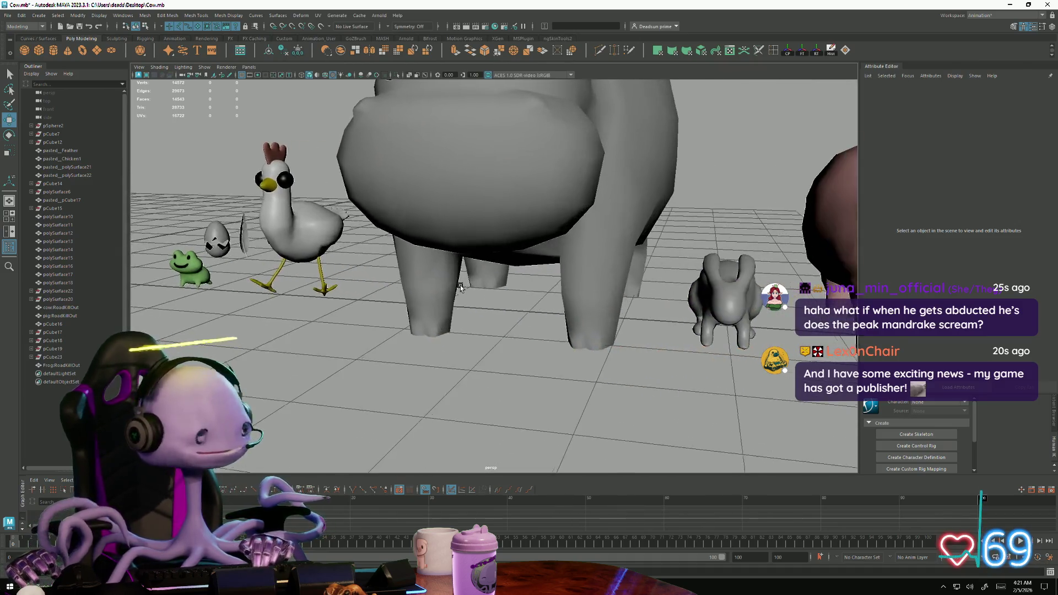
scroll(460, 287, down, 5)
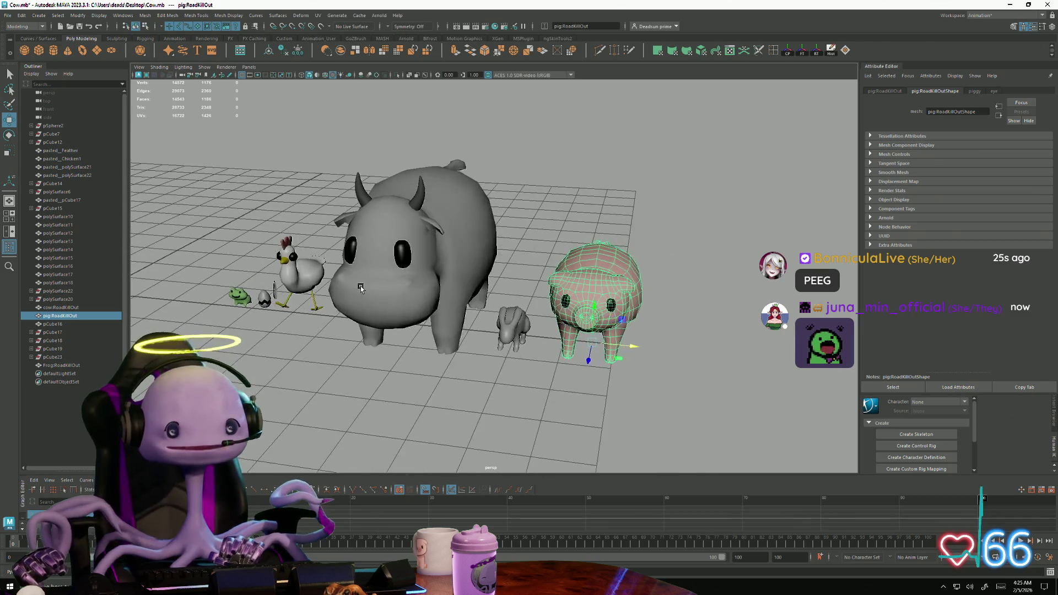
- Pan across the scene to the frog model and frame it in the viewport
click(361, 289)
key(ctrl+z)
mouse_move(362, 288)
alt+middle_down()
mouse_move(455, 349)
mouse_move(540, 338)
alt+middle_up()
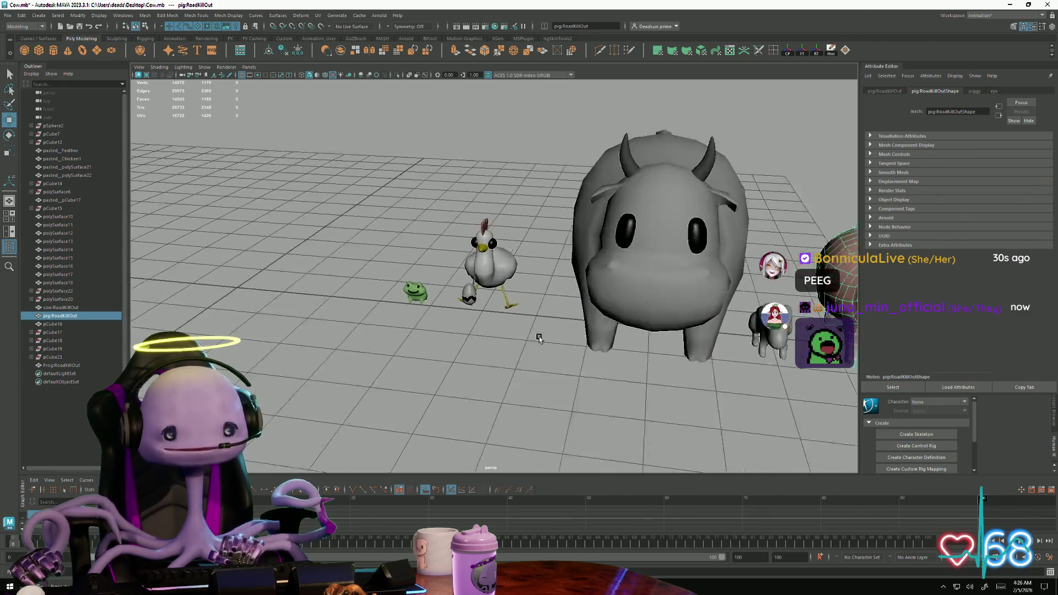
scroll(539, 338, up, 3)
alt+middle_drag(386, 248, 463, 331)
click(458, 308)
key(f)
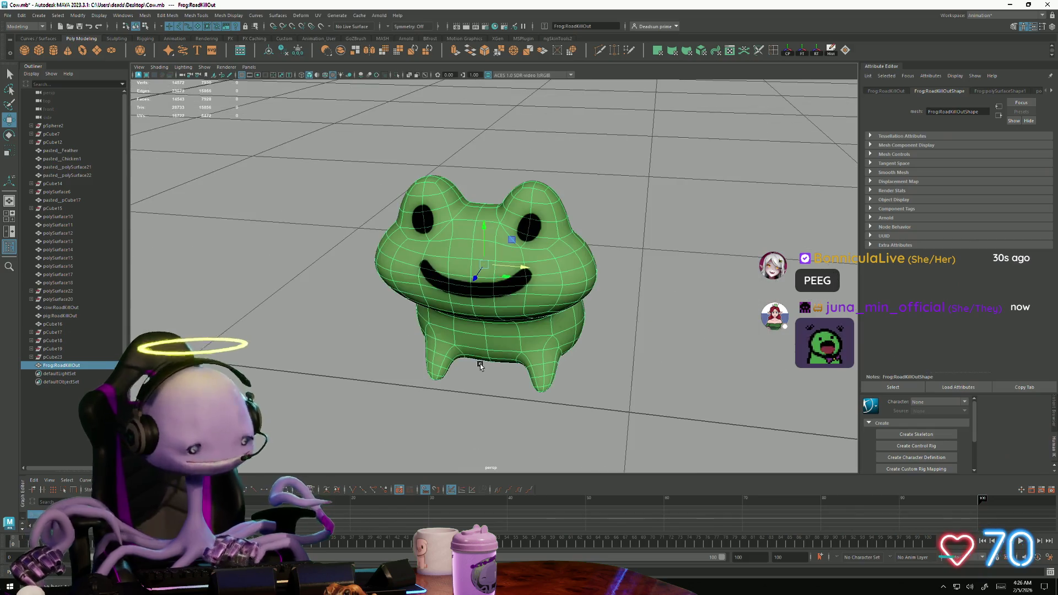
- Orbit close around the frog to a low front view, then widen to show frog, chicken and cow
click(562, 416)
mouse_move(562, 416)
alt+mouse_down()
mouse_move(562, 406)
mouse_move(599, 405)
mouse_move(538, 401)
mouse_move(539, 417)
alt+mouse_up()
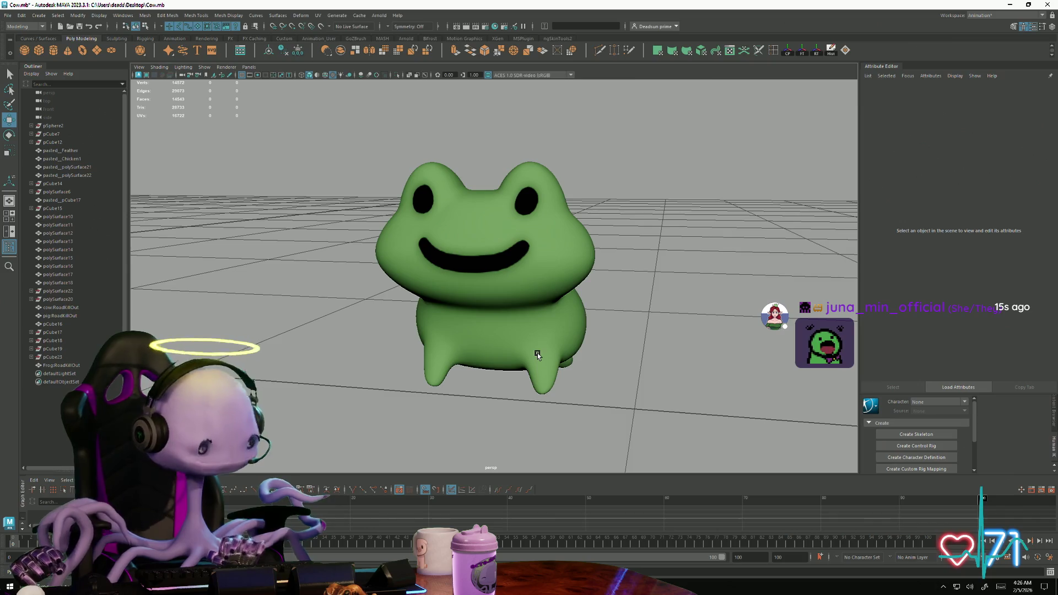
click(529, 331)
click(609, 363)
alt+right_drag(610, 363, 488, 381)
mouse_move(488, 381)
alt+mouse_down()
mouse_move(576, 405)
mouse_move(676, 399)
mouse_move(531, 385)
mouse_move(500, 379)
mouse_move(492, 362)
mouse_move(293, 329)
mouse_move(729, 371)
mouse_move(399, 344)
mouse_move(480, 375)
mouse_move(525, 348)
mouse_move(503, 359)
mouse_move(428, 336)
mouse_move(514, 316)
mouse_move(358, 335)
alt+mouse_up()
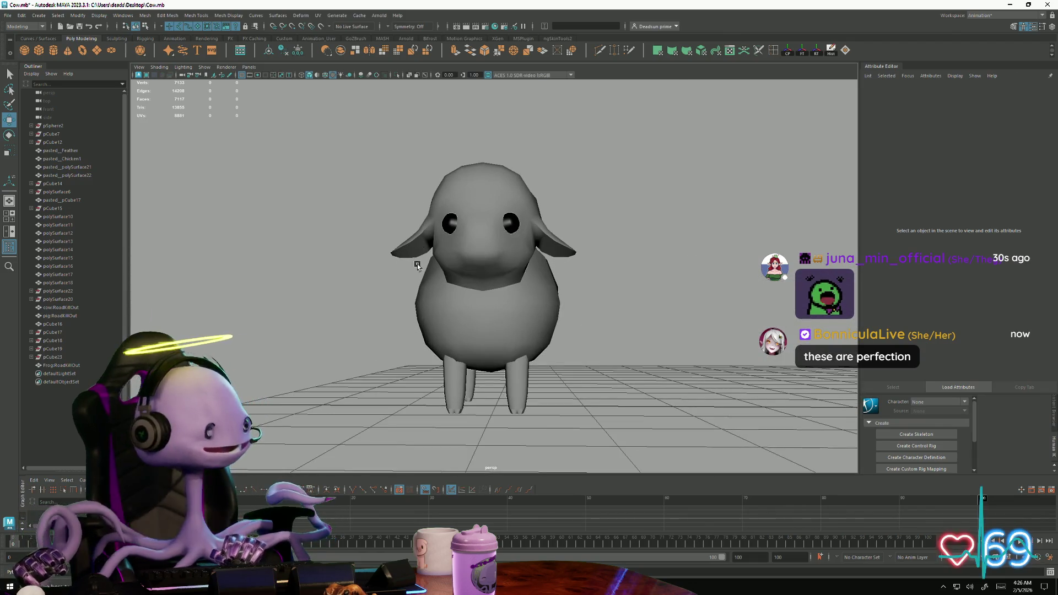
scroll(562, 345, down, 3)
mouse_move(562, 345)
alt+mouse_down()
mouse_move(220, 264)
mouse_move(520, 302)
mouse_move(590, 378)
mouse_move(439, 336)
alt+mouse_up()
- Reframe the frog and orbit to low upward views of it beside the chicken
click(439, 335)
key(f)
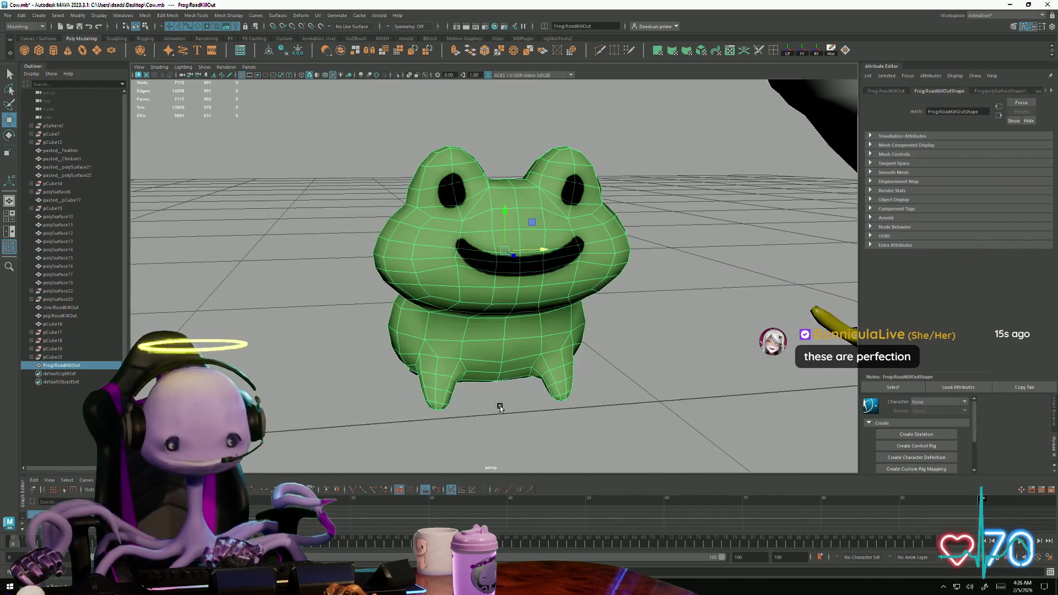
click(640, 404)
scroll(606, 392, down, 3)
mouse_move(562, 383)
alt+mouse_down()
mouse_move(530, 347)
mouse_move(673, 394)
mouse_move(763, 386)
mouse_move(515, 381)
alt+mouse_up()
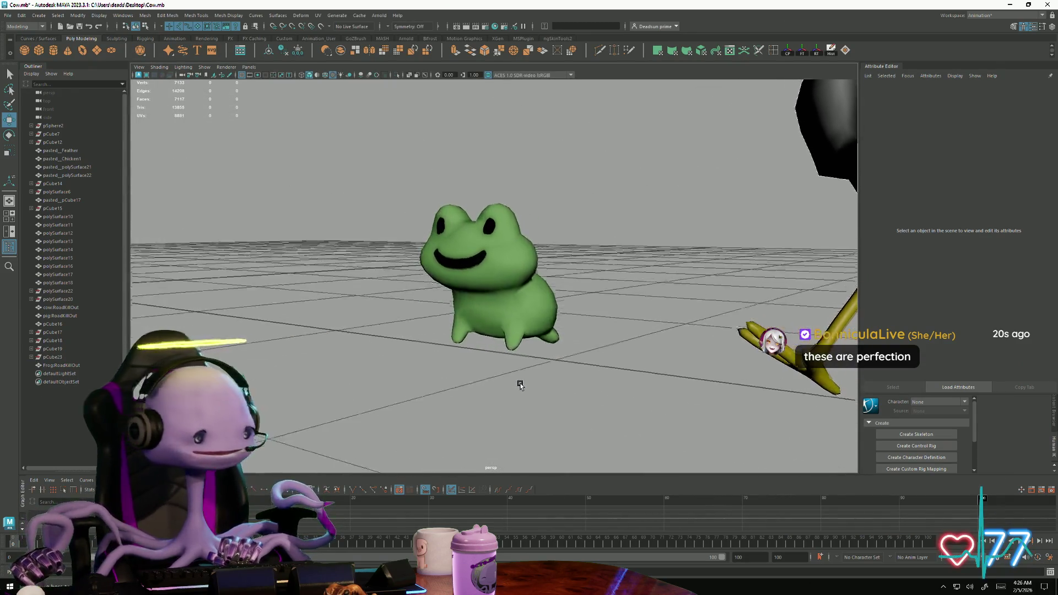
mouse_move(591, 394)
alt+mouse_down()
mouse_move(466, 378)
mouse_move(548, 385)
mouse_move(439, 399)
mouse_move(469, 385)
mouse_move(452, 381)
mouse_move(459, 358)
alt+mouse_up()
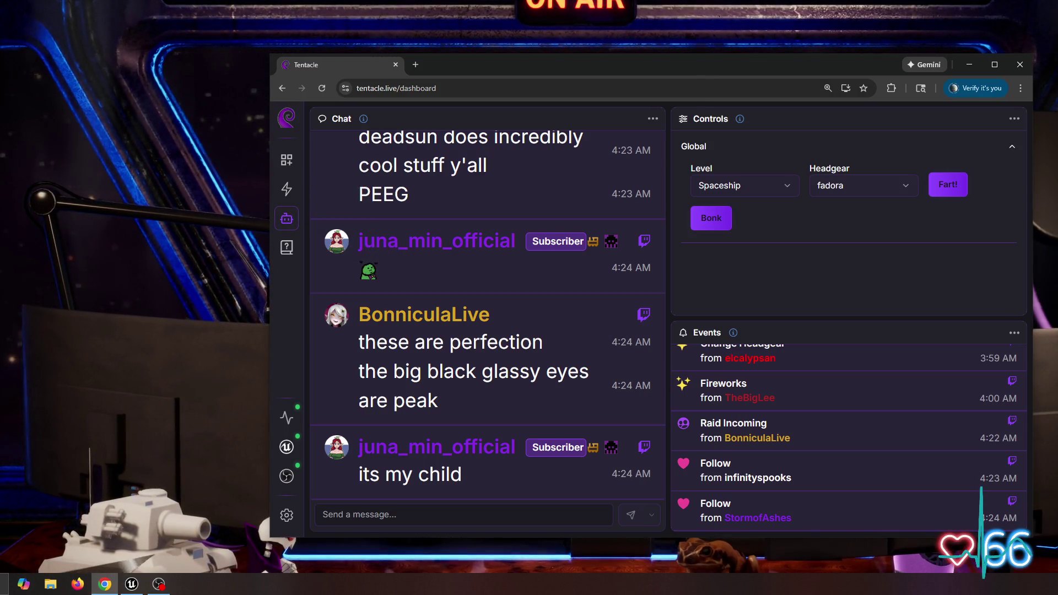
- Open the bot configuration and scroll to the !adobe command's name, response template and restrictions
click(286, 218)
scroll(623, 342, down, 8)
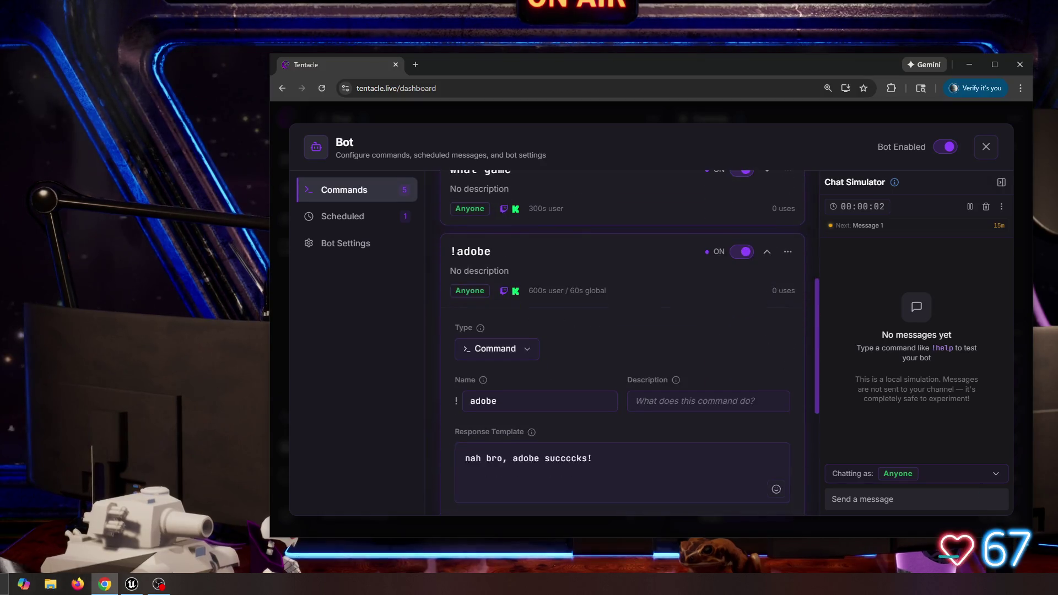
scroll(623, 341, down, 2)
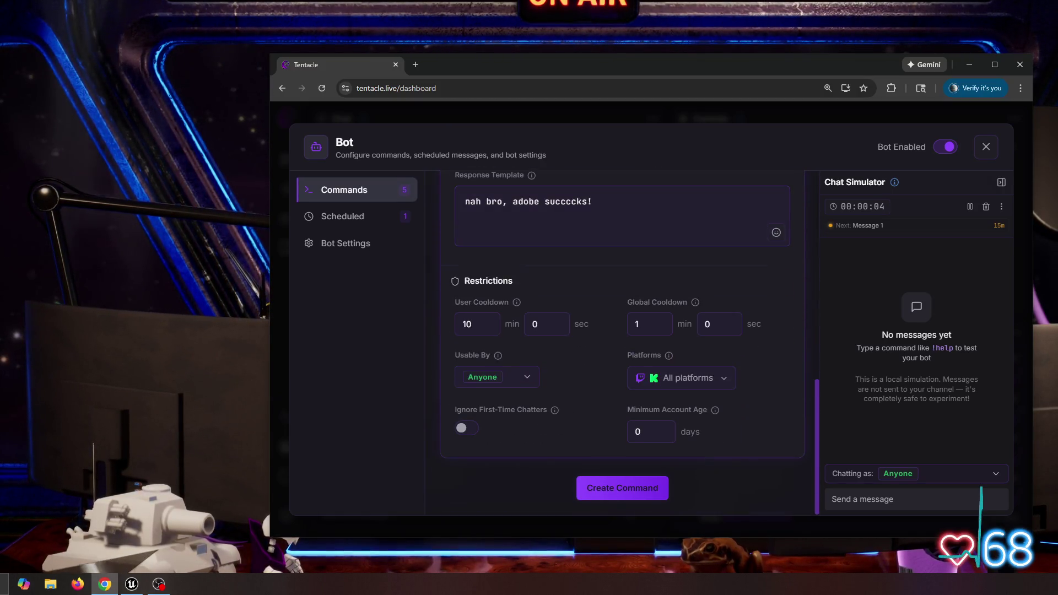
scroll(623, 341, up, 3)
scroll(623, 342, down, 3)
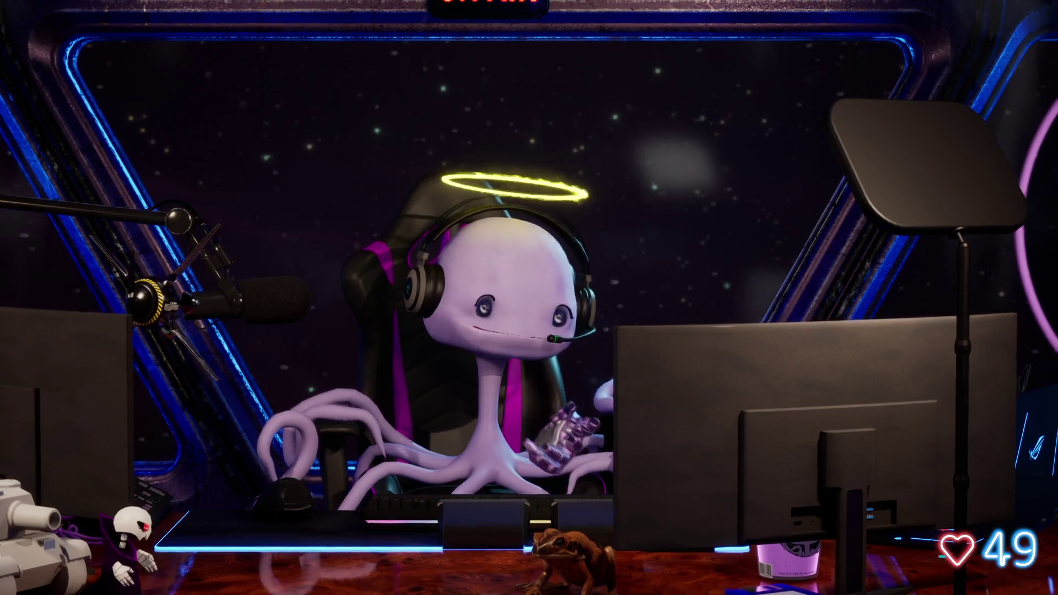
- Bring back the Tentacle dashboard and create !command1, keeping the Command type and 'Hello {user}!' reply
mouse_move(406, 454)
mouse_down()
mouse_move(424, 348)
mouse_move(432, 41)
mouse_move(461, 58)
mouse_up()
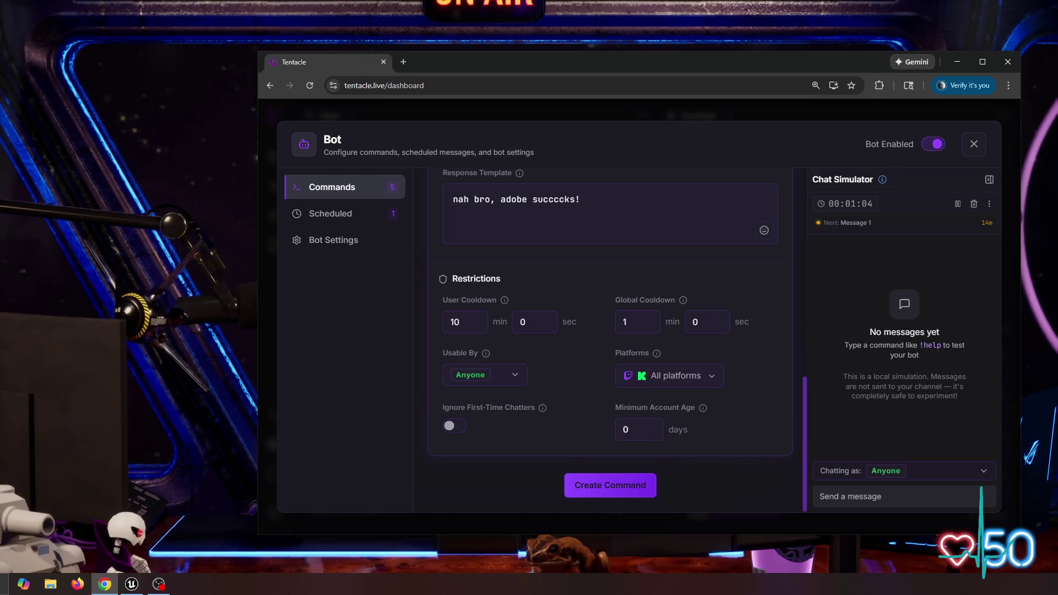
scroll(610, 331, up, 2)
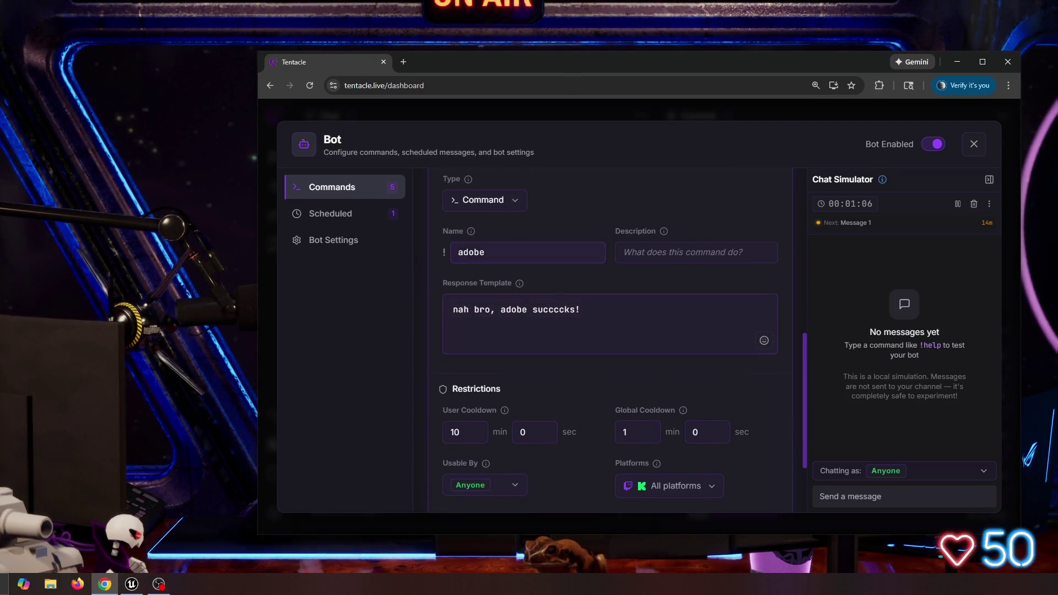
scroll(611, 331, down, 2)
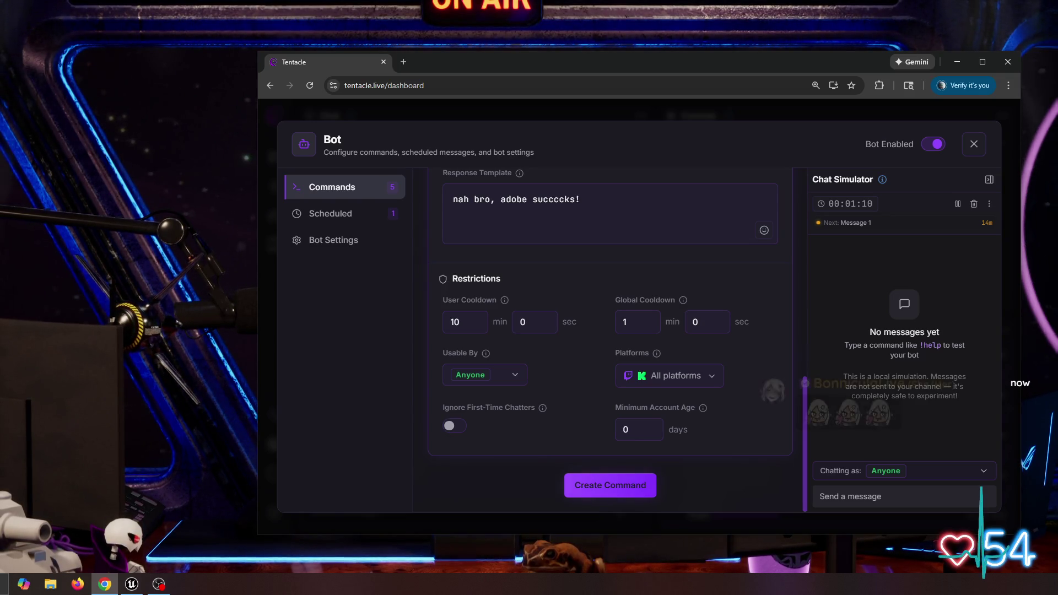
click(610, 485)
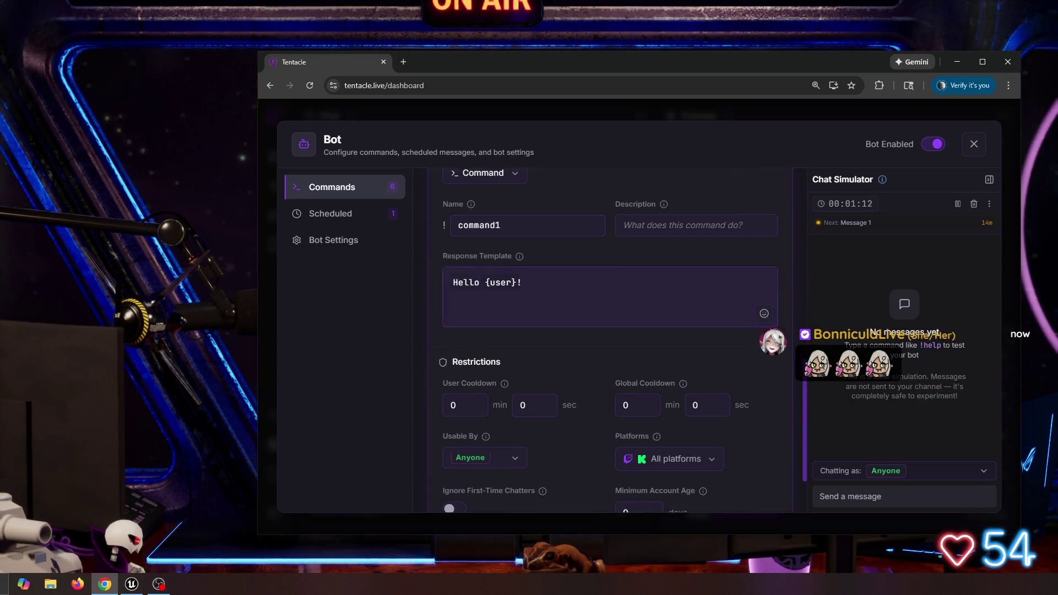
scroll(610, 330, up, 2)
click(484, 282)
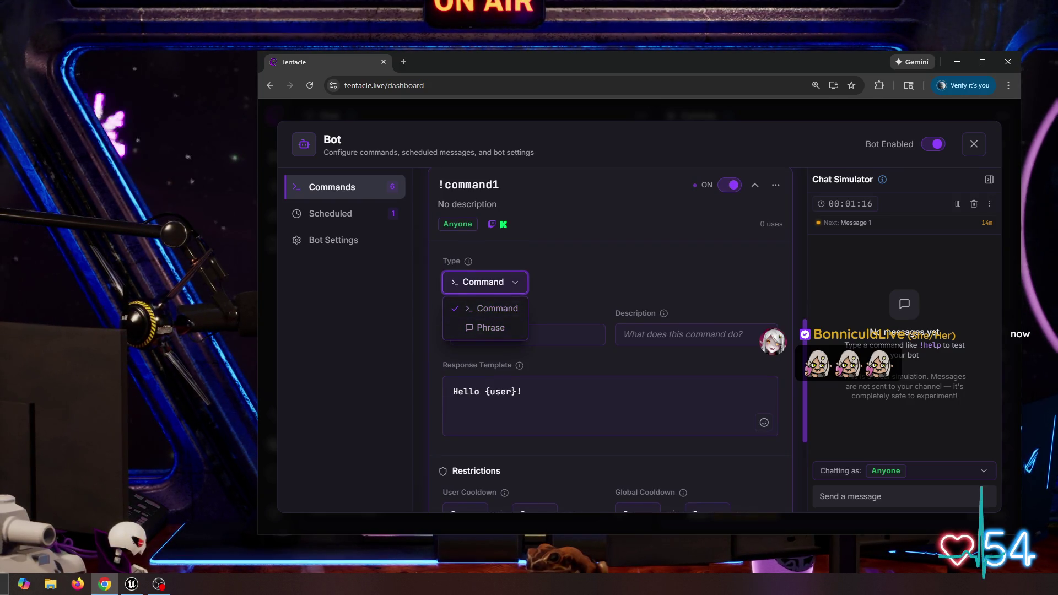
key(Escape)
key(Tab)
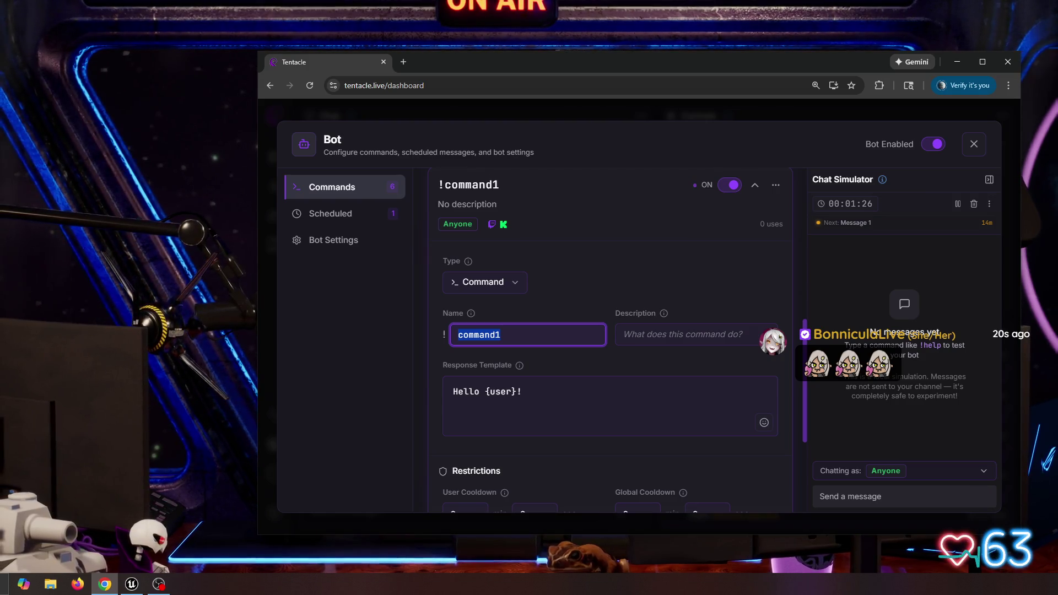
scroll(610, 341, up, 4)
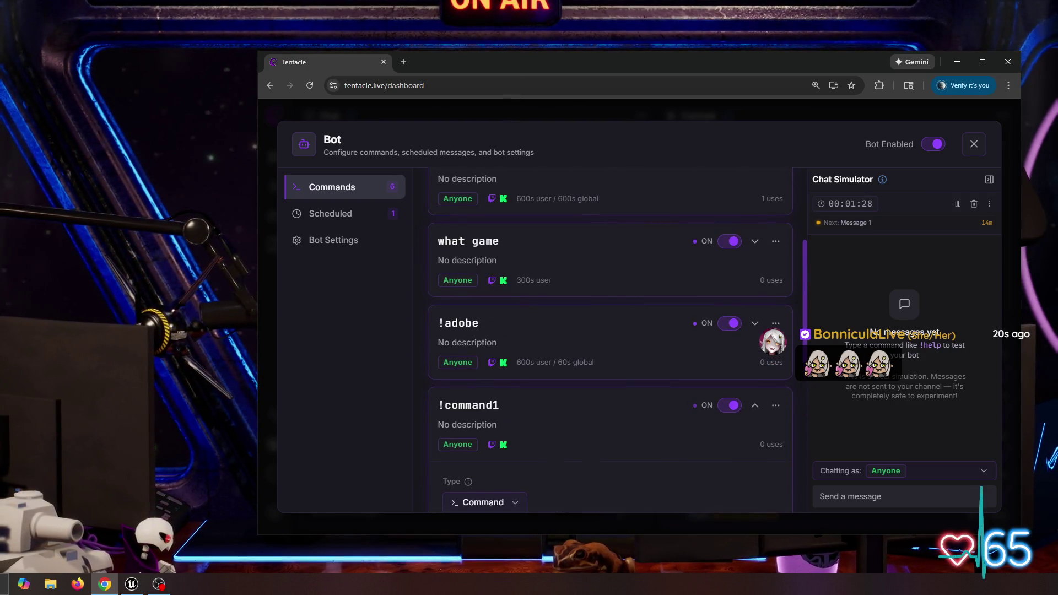
- Expand the !bluesky command and inspect its User and Global Cooldown and platform list
scroll(610, 341, up, 2)
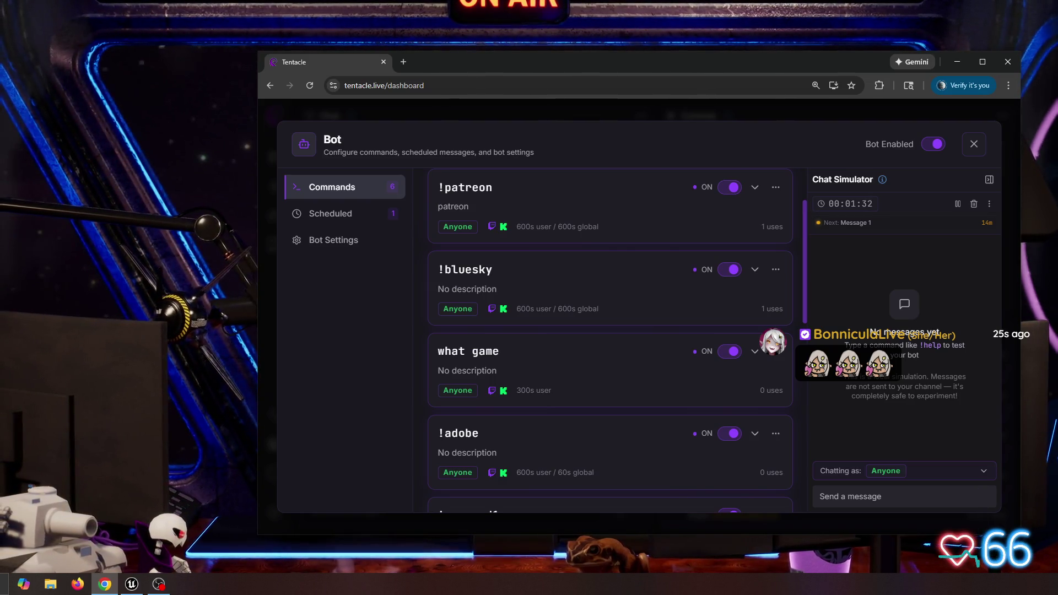
click(754, 269)
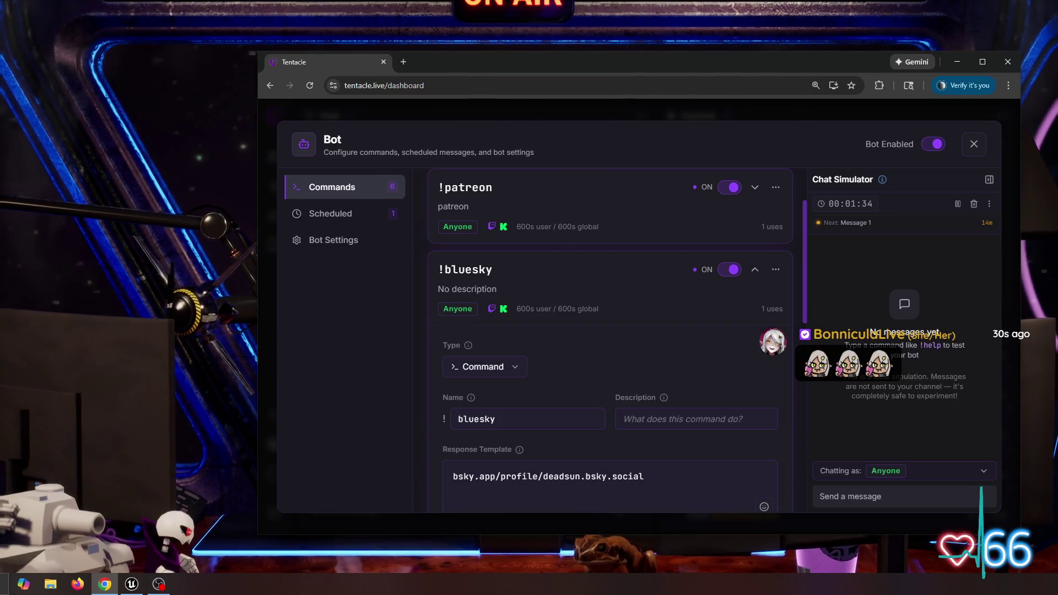
scroll(610, 342, down, 3)
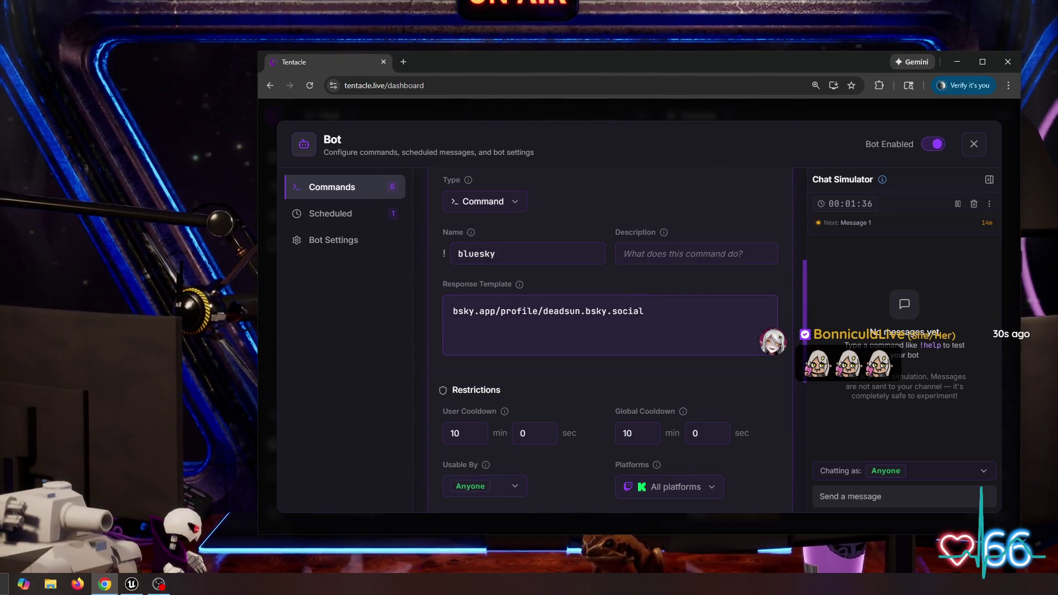
scroll(610, 341, down, 2)
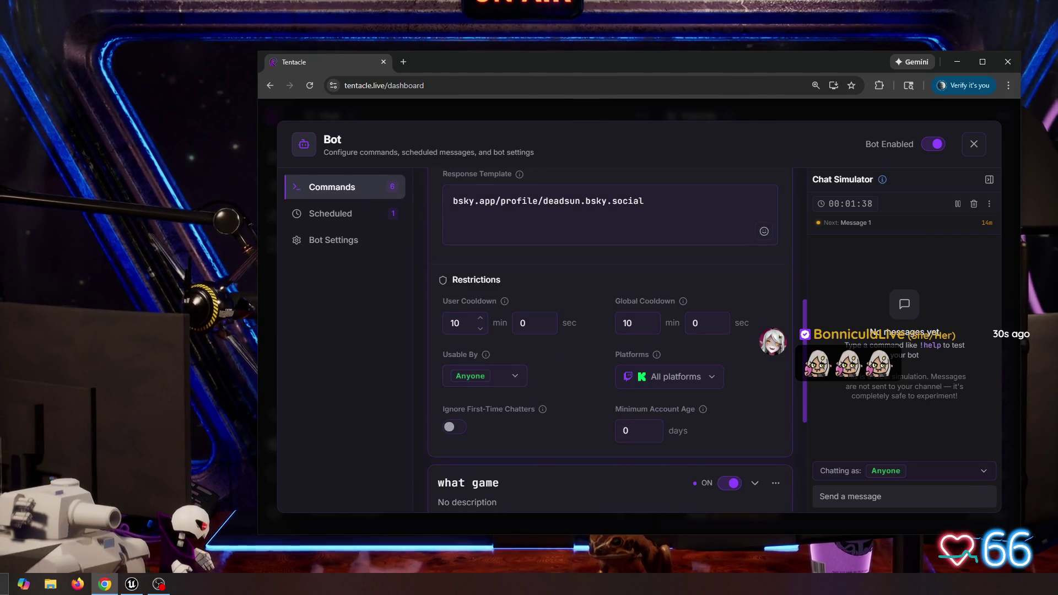
drag(443, 301, 497, 301)
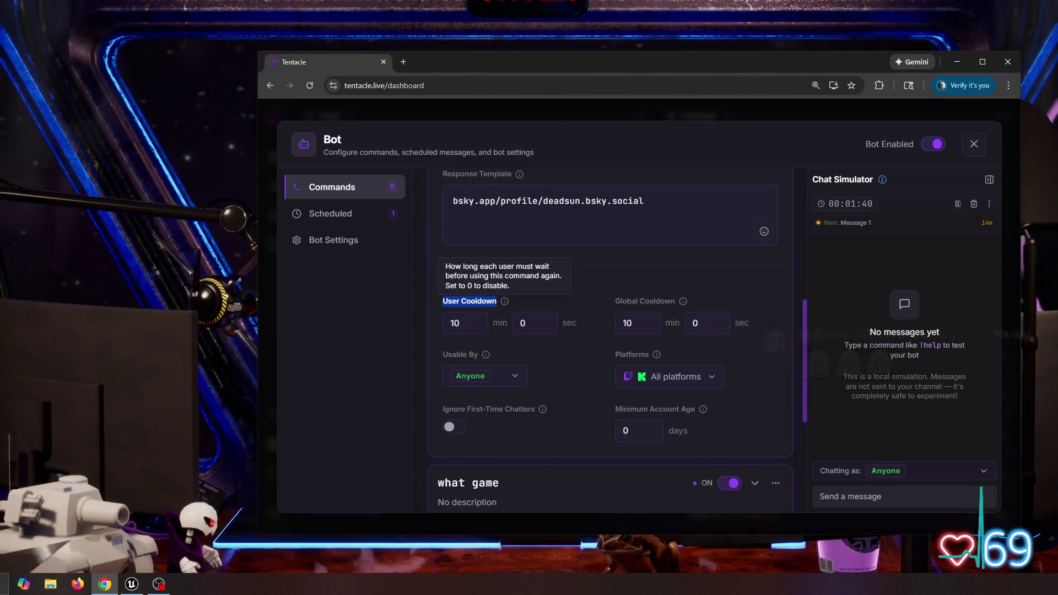
drag(614, 301, 676, 301)
mouse_move(683, 301)
click(669, 377)
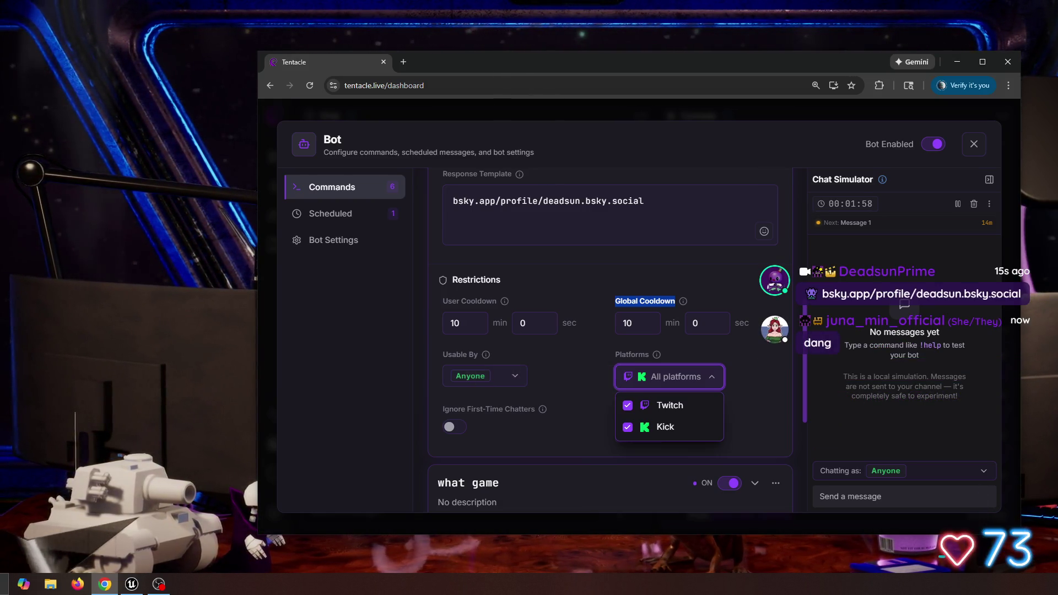
- Expand the !patreon command to check its reply template, then collapse the card
scroll(606, 331, up, 3)
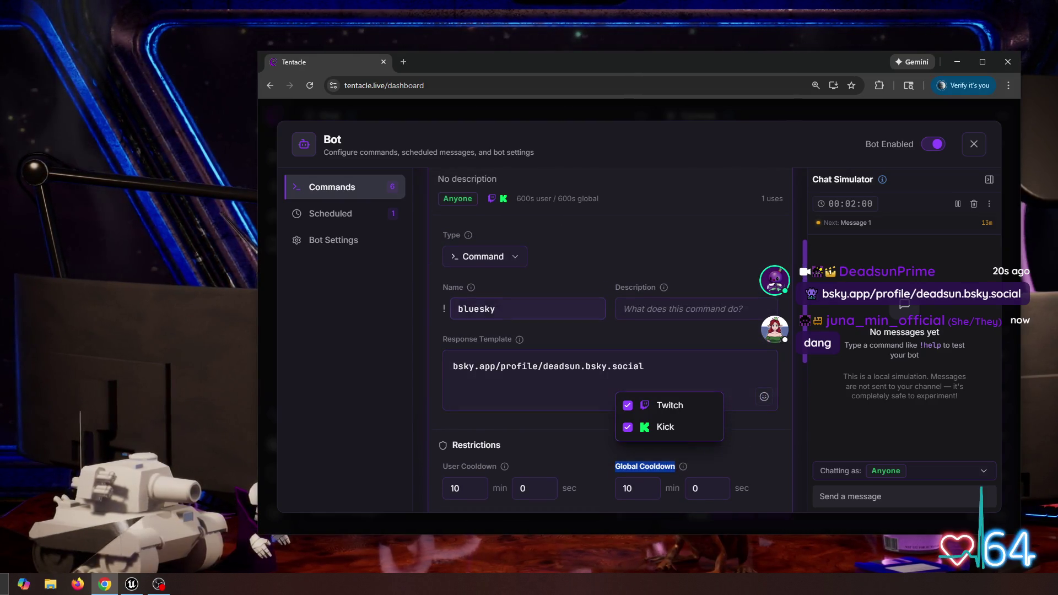
scroll(606, 342, up, 3)
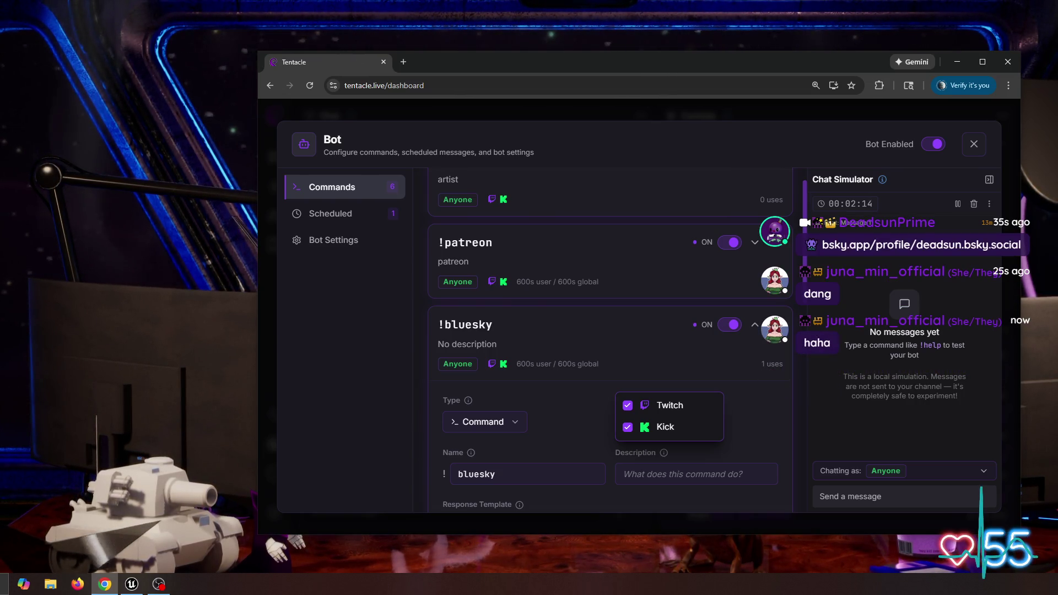
click(755, 243)
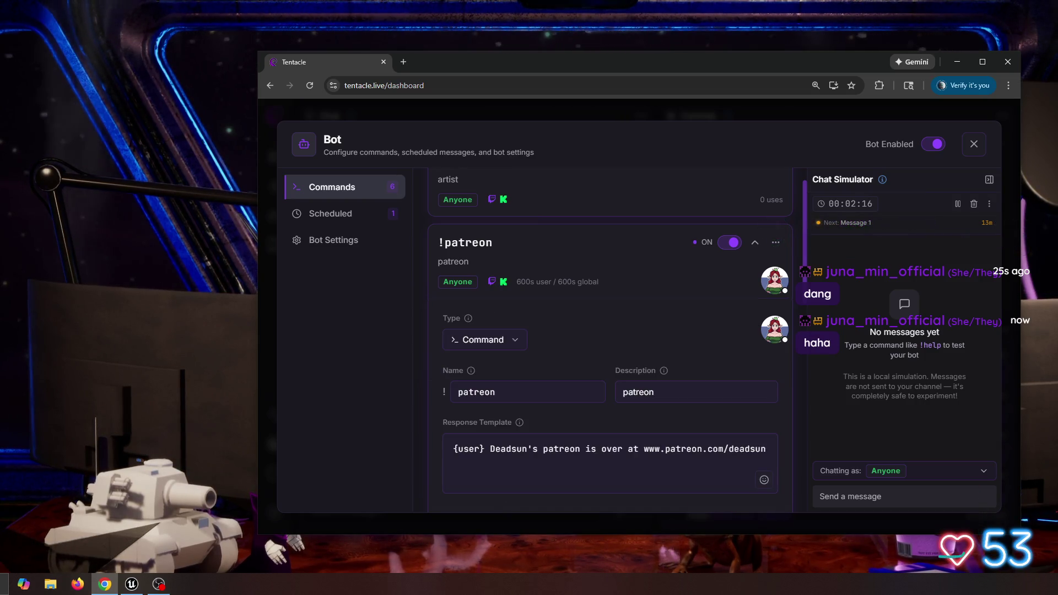
click(755, 243)
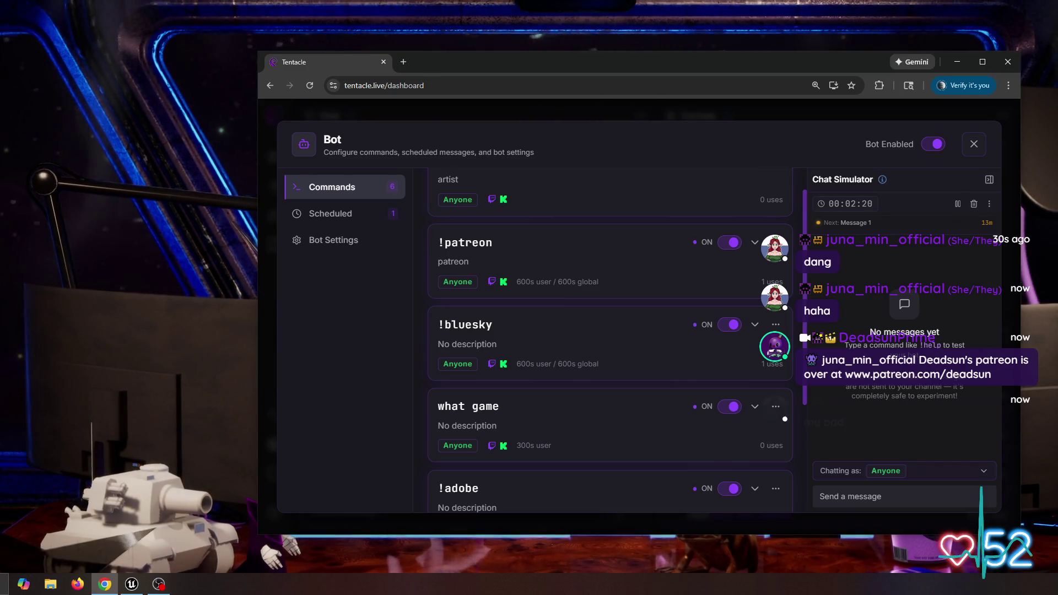
scroll(610, 342, down, 2)
scroll(611, 342, up, 1)
click(331, 214)
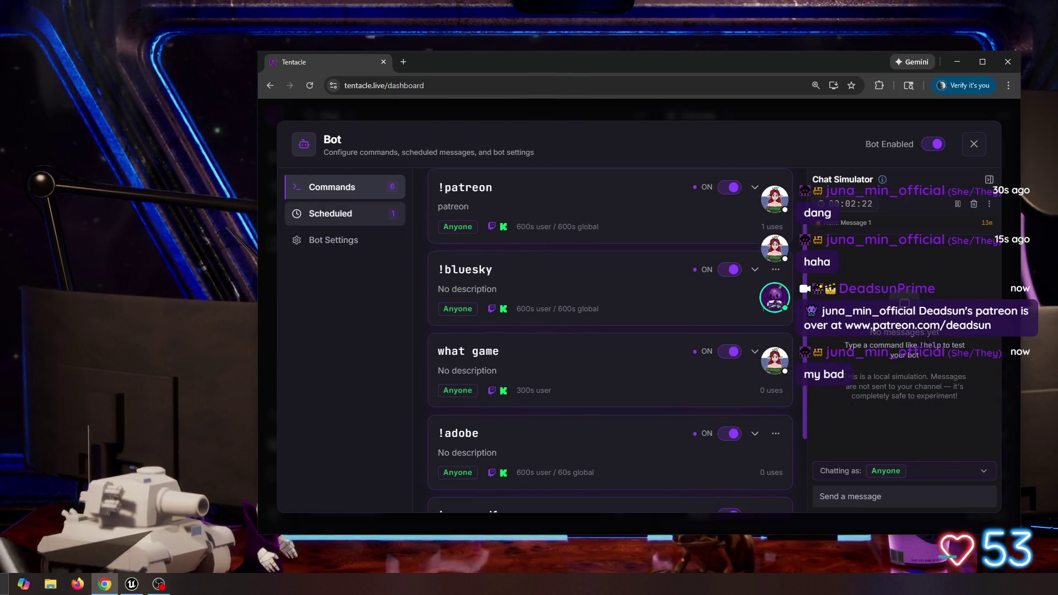
- Check scheduled Message 1's target platforms and Purple announcement colour, then open Bot Settings
scroll(610, 341, down, 2)
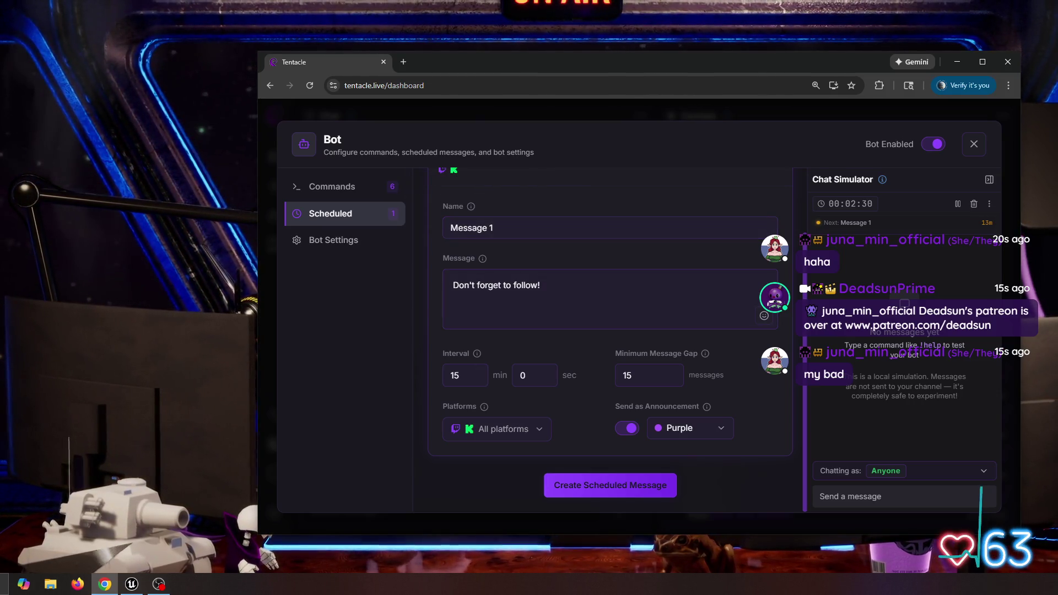
click(497, 428)
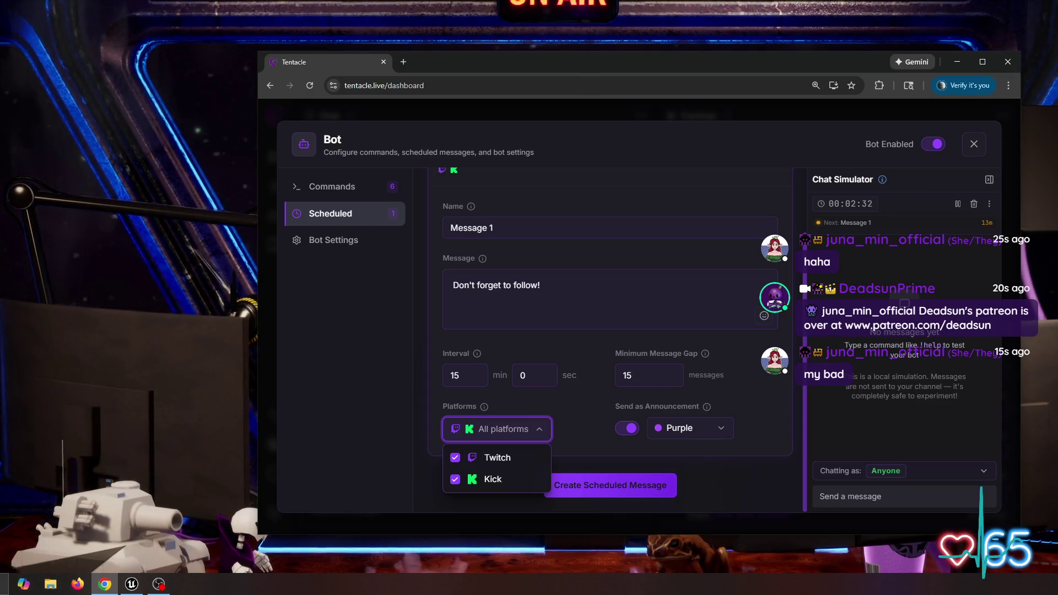
key(Escape)
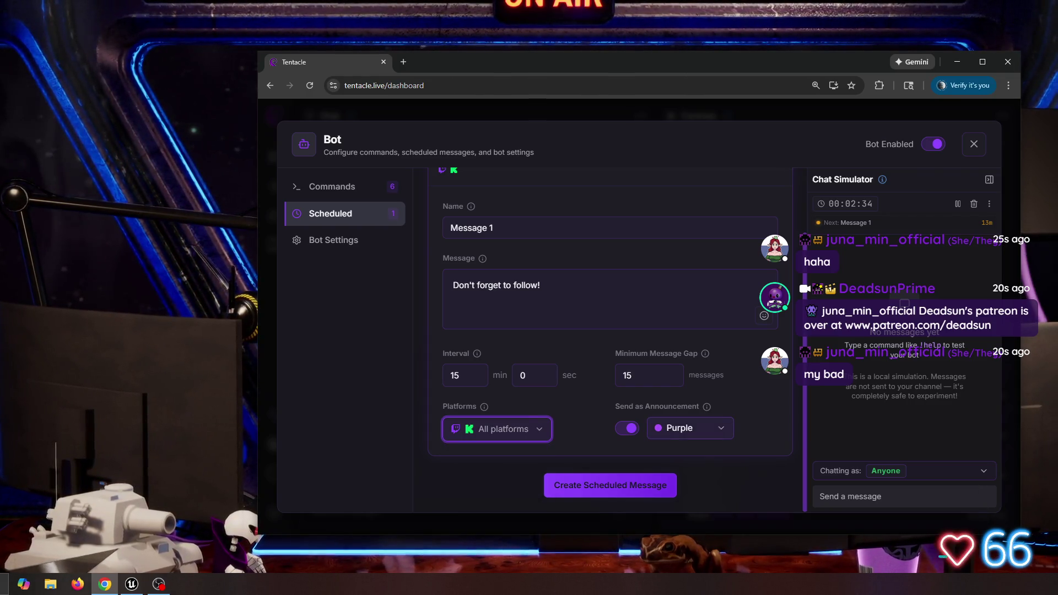
click(690, 428)
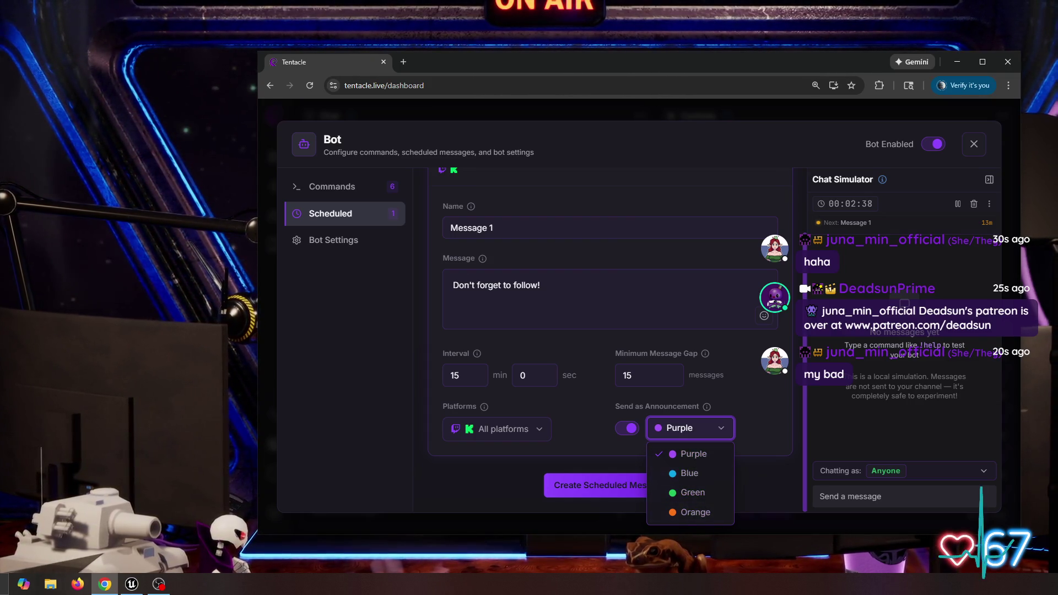
key(Escape)
click(333, 240)
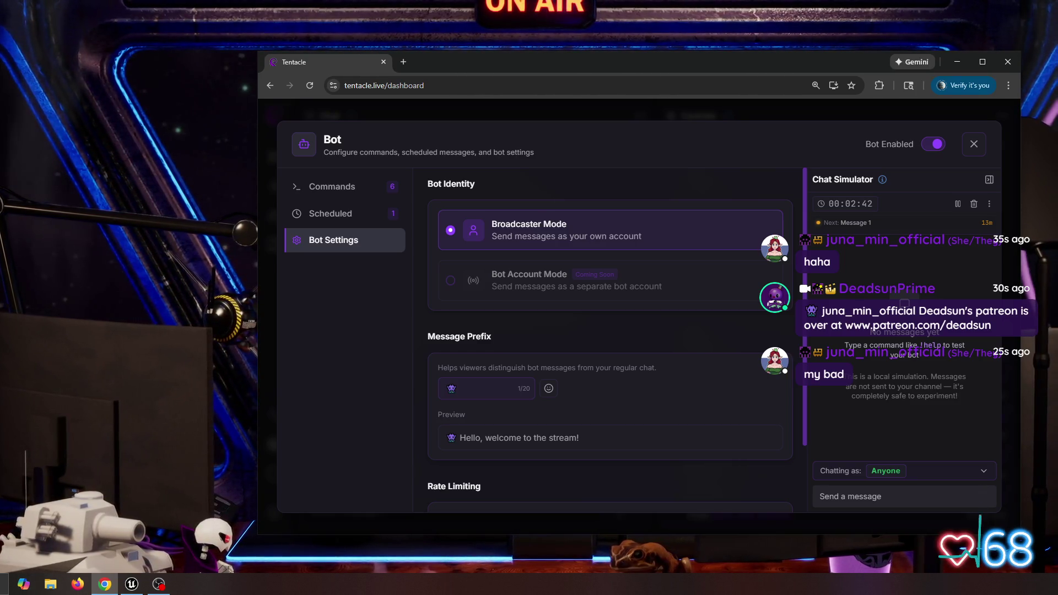
- Close the Bot configuration, view the Twitch and Kick connections under Settings, and minimize Chrome
click(485, 389)
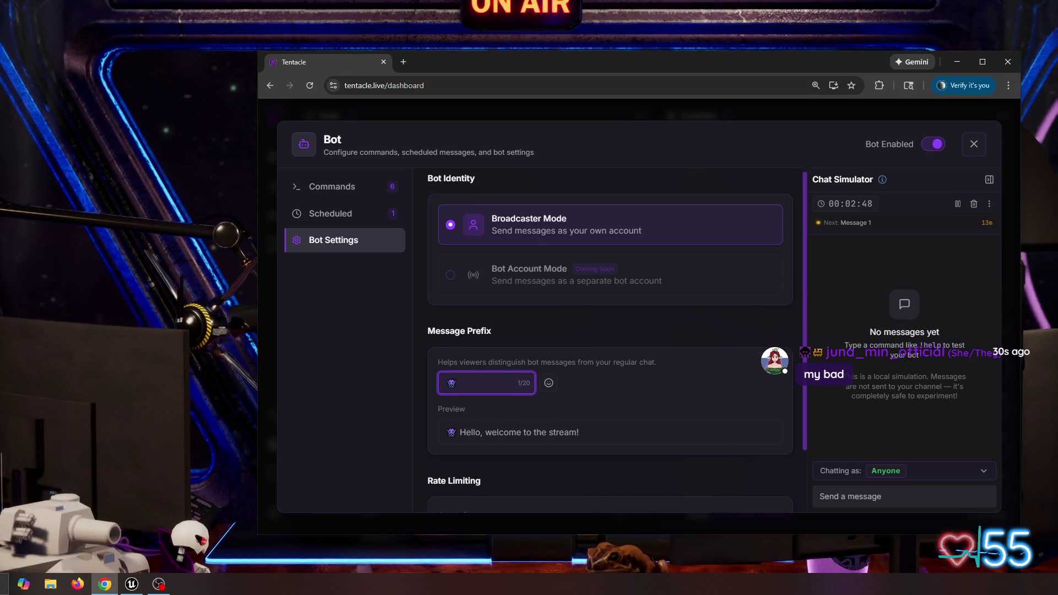
scroll(610, 331, down, 2)
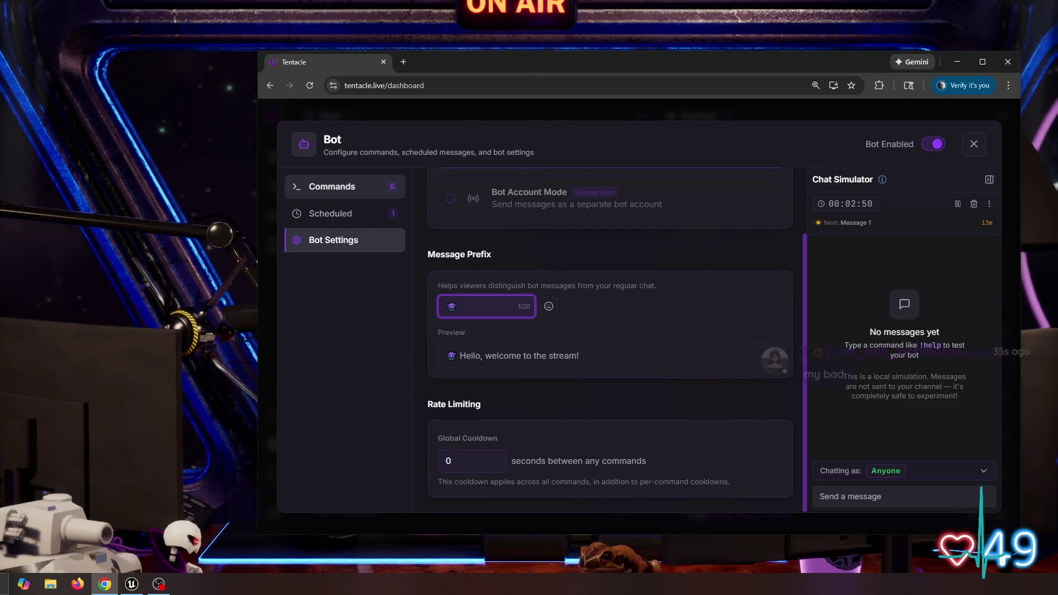
click(332, 187)
click(974, 144)
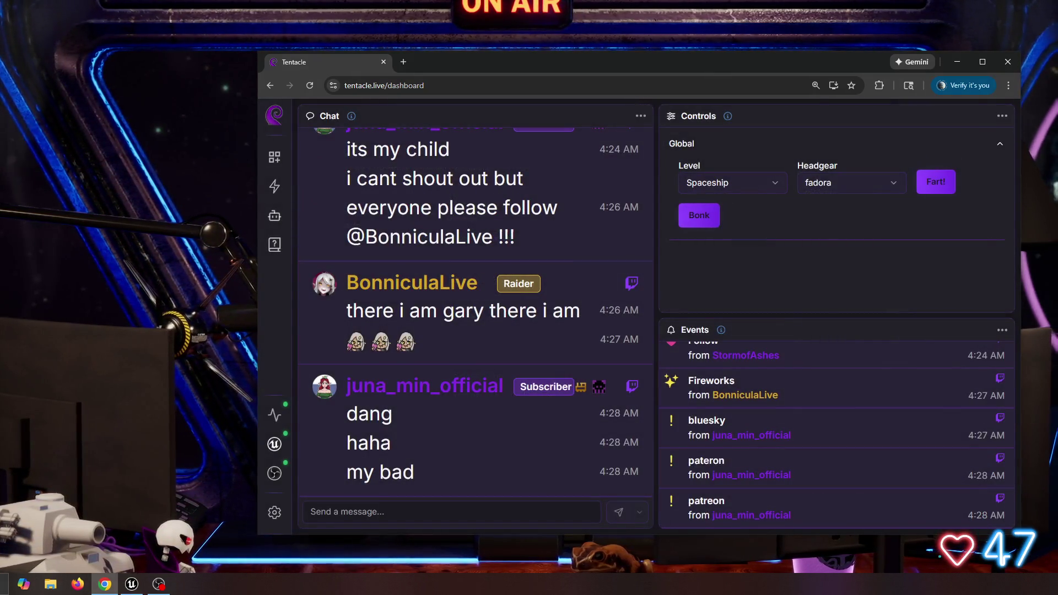
click(276, 508)
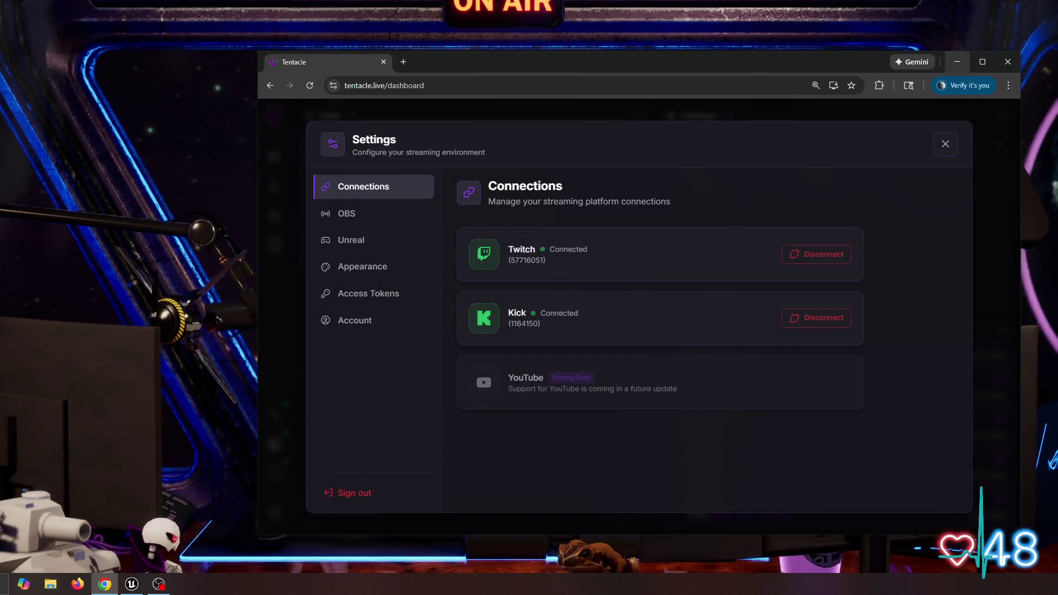
click(958, 62)
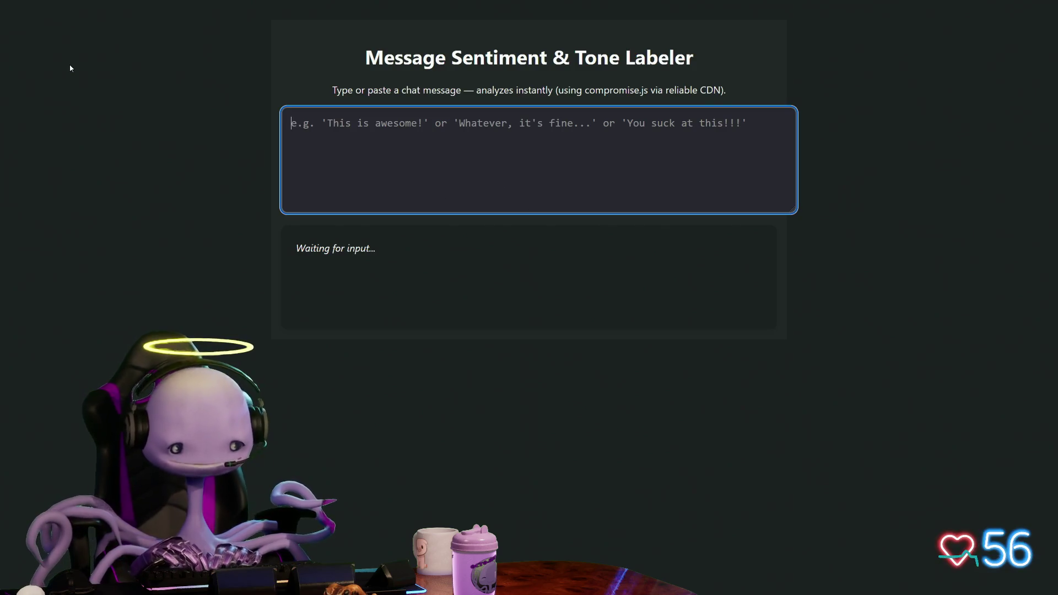
- Enter the chat message 'this guy sucks', correcting typos, for tone labelling
text(thos)
key(BackSpace)
key(BackSpace)
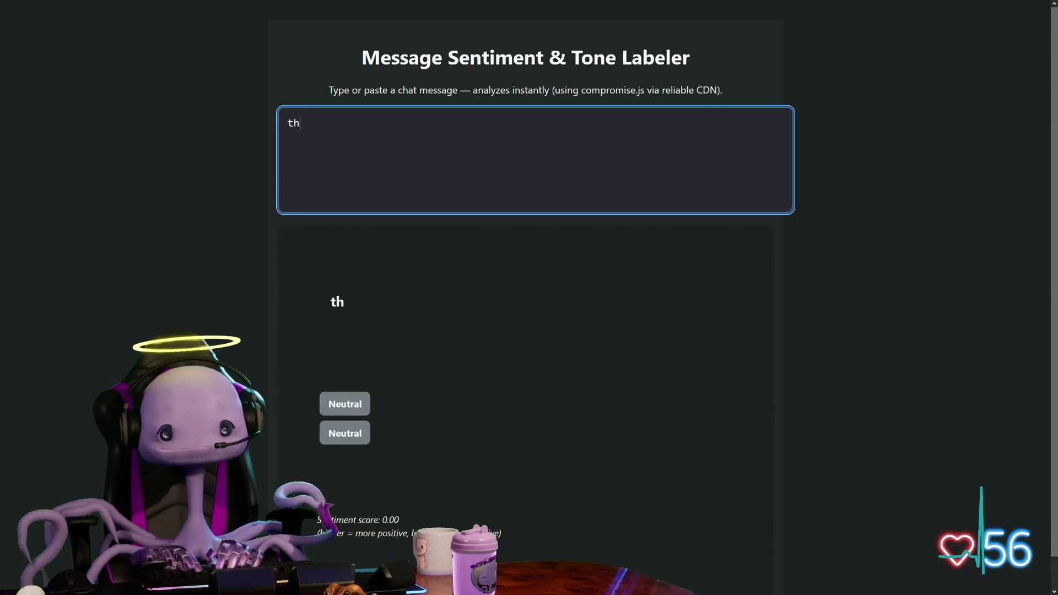
text(is guy s)
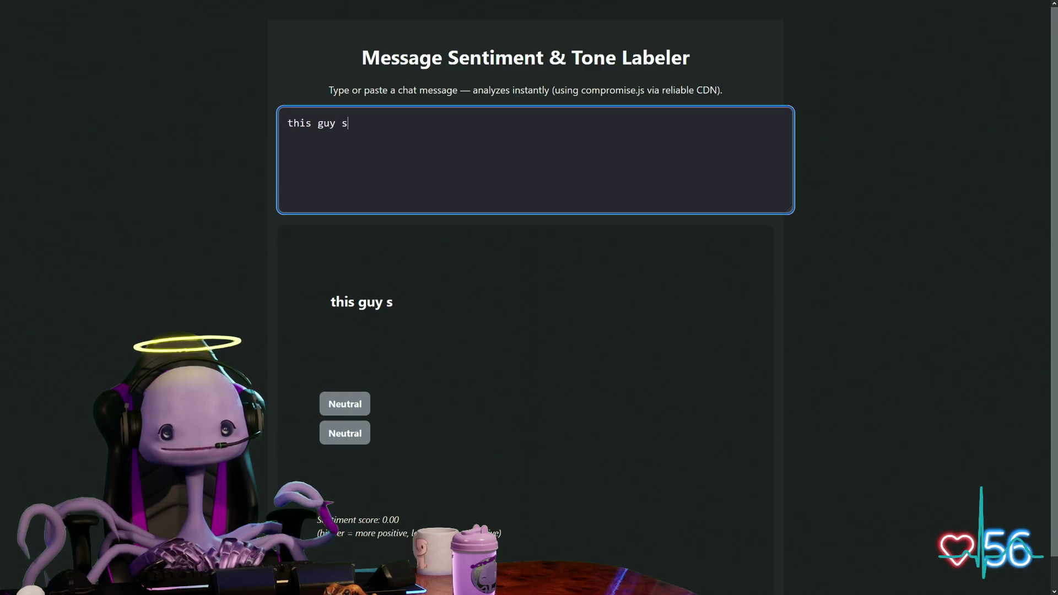
text(inks)
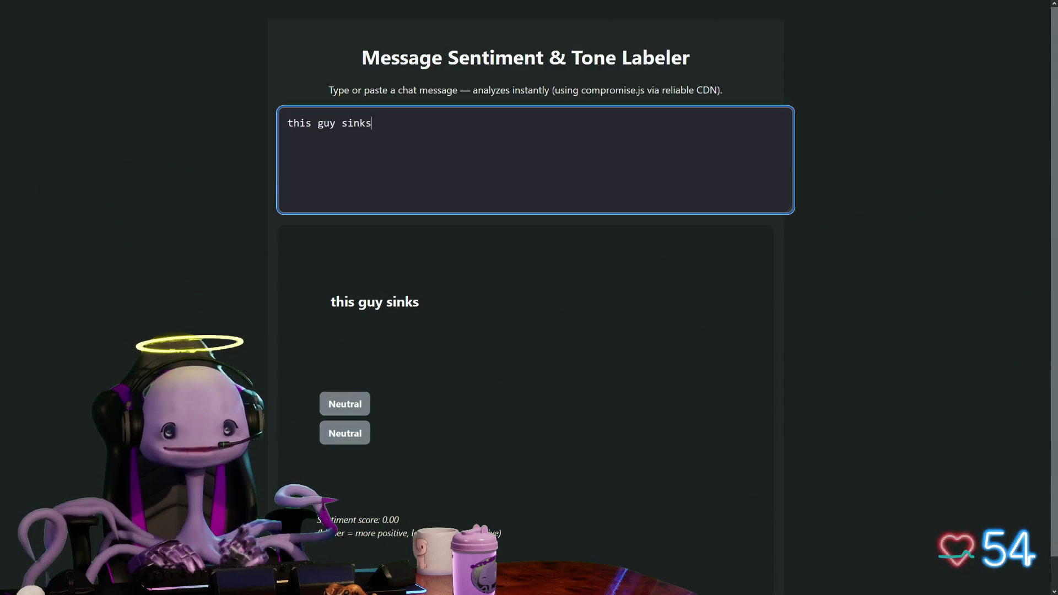
key(BackSpace)
key(BackSpace)
key(BackSpace)
text(cks)
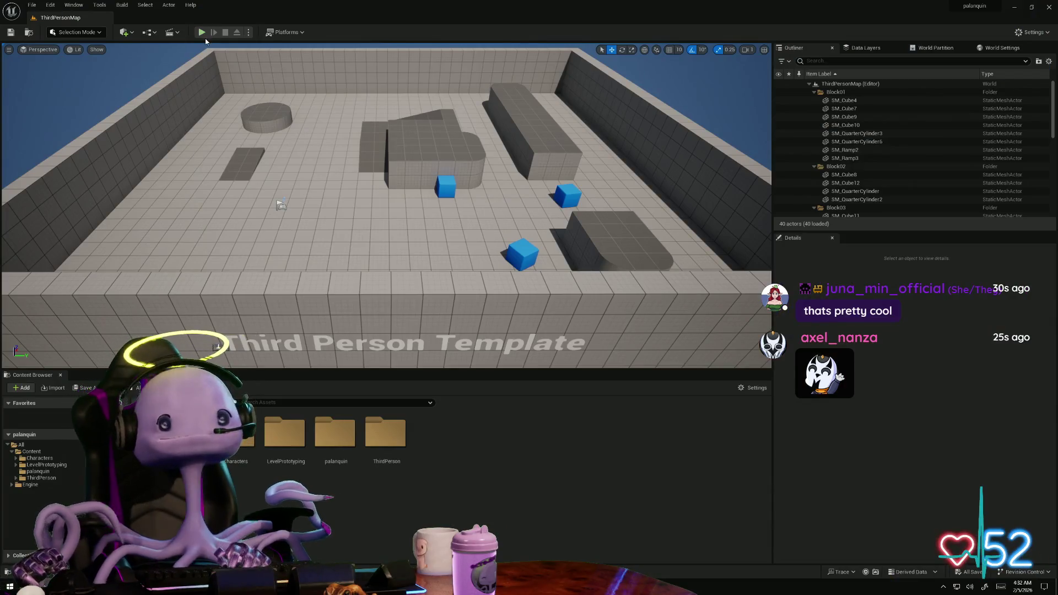
click(202, 32)
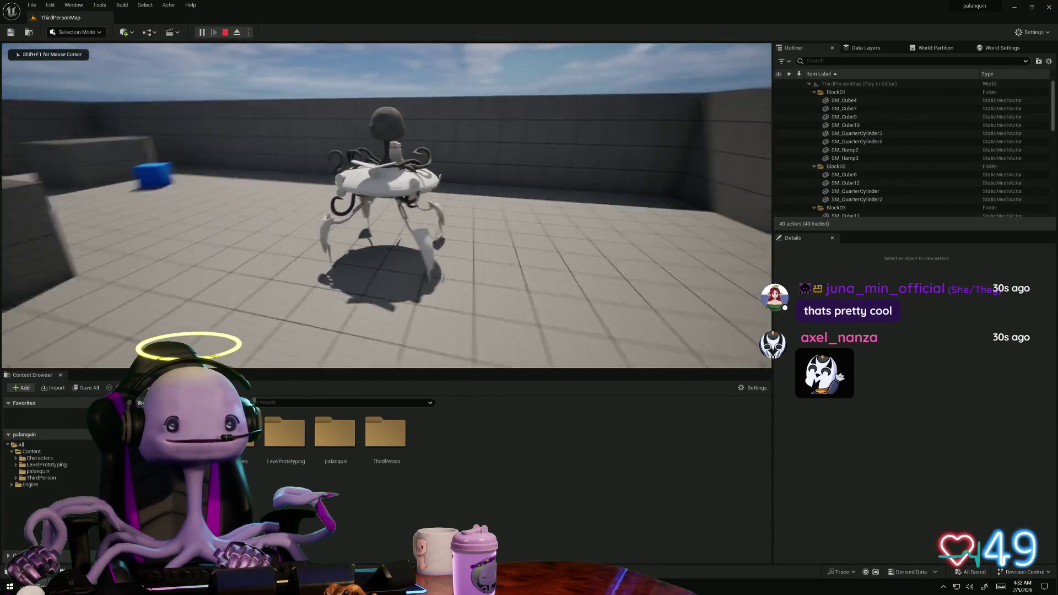
- Walk the palanquin character around the arena, up the ramp onto the platform and past blocks and walls
key(w)
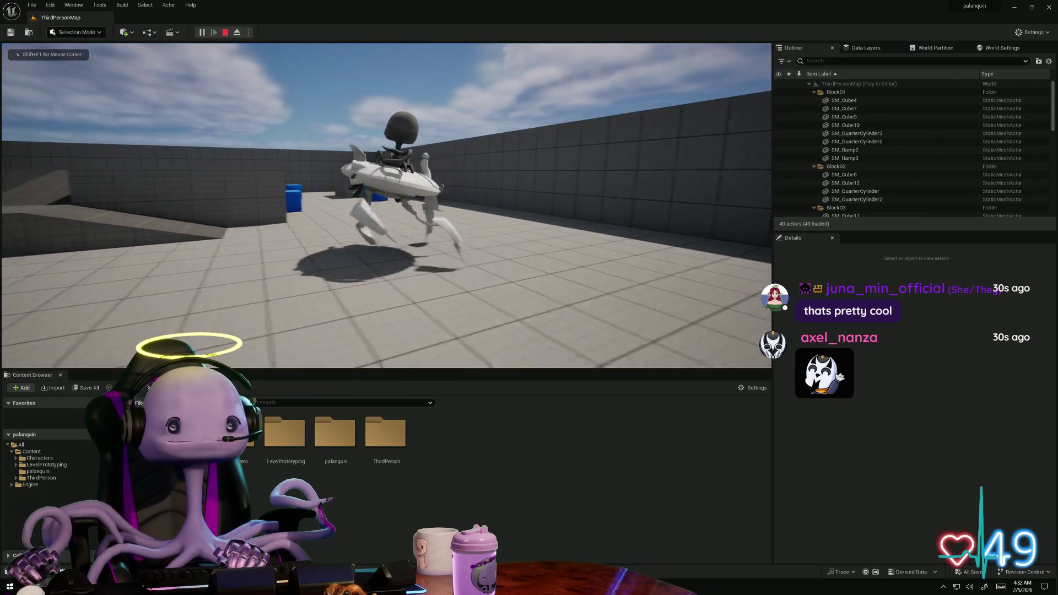
key(w)
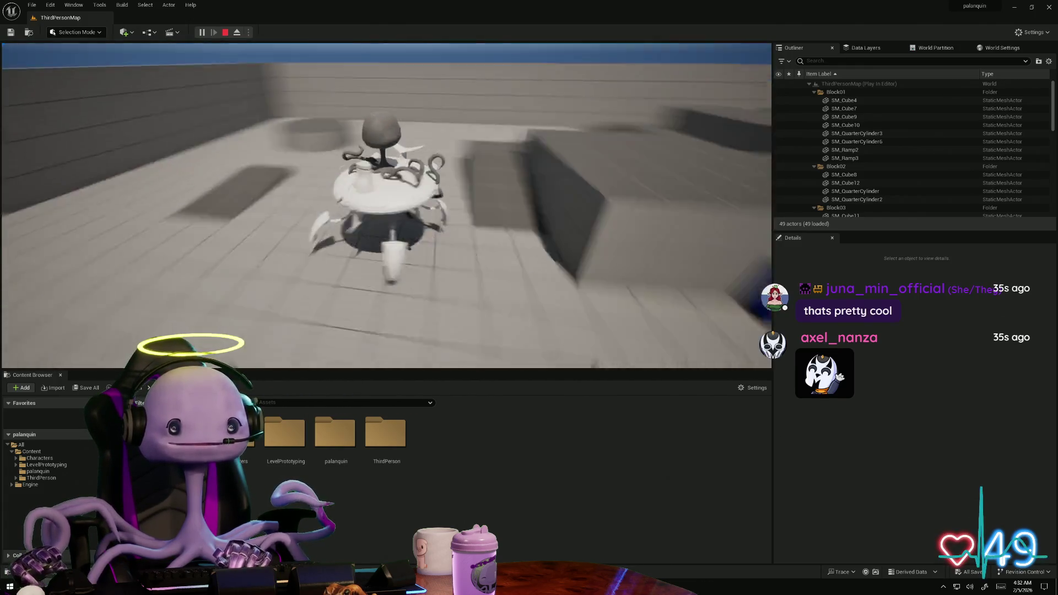
key(w)
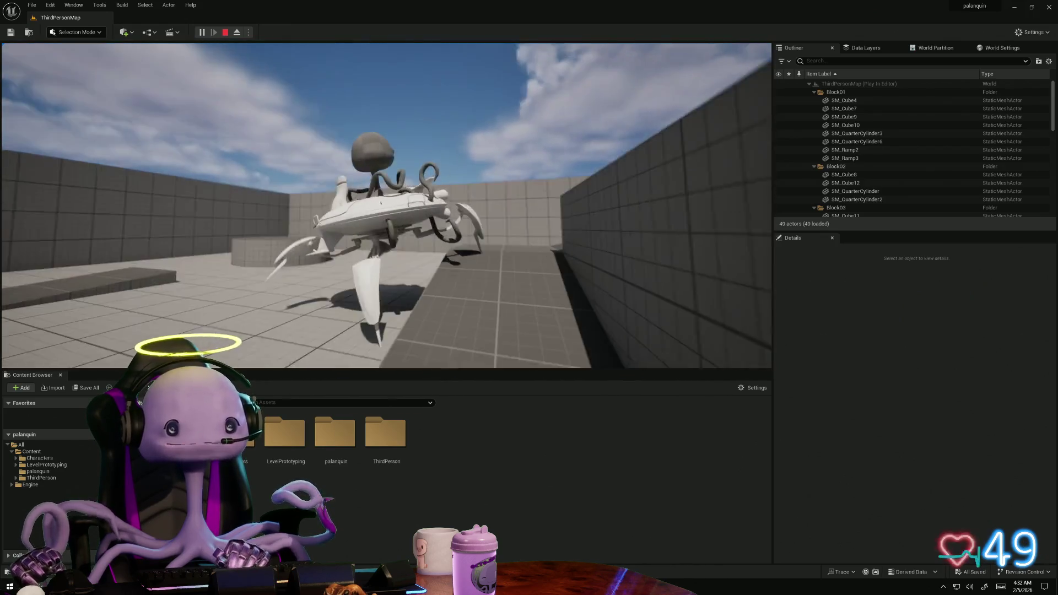
key(w)
key(w)
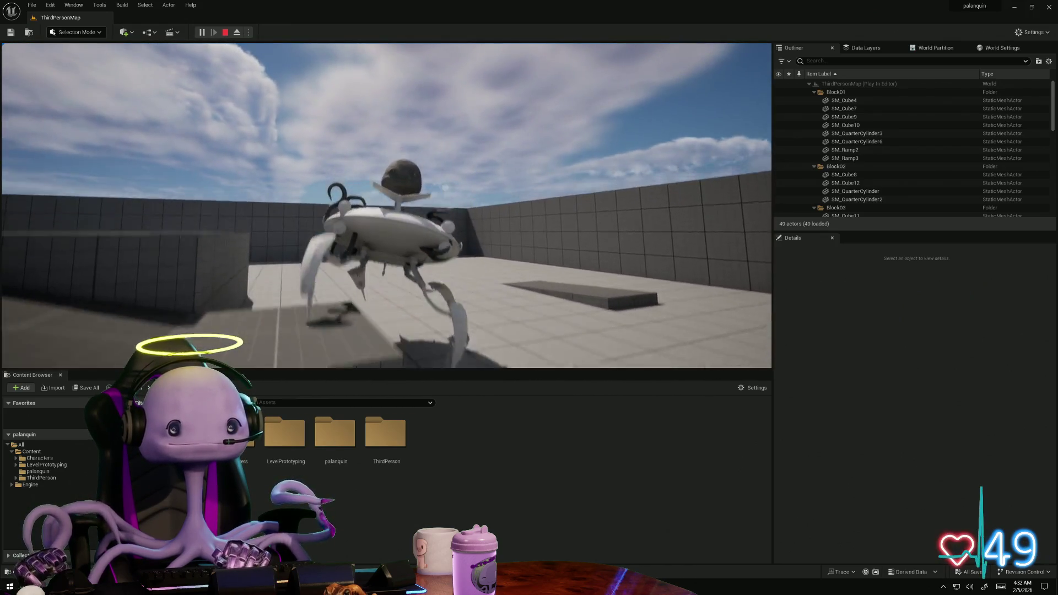
key(w)
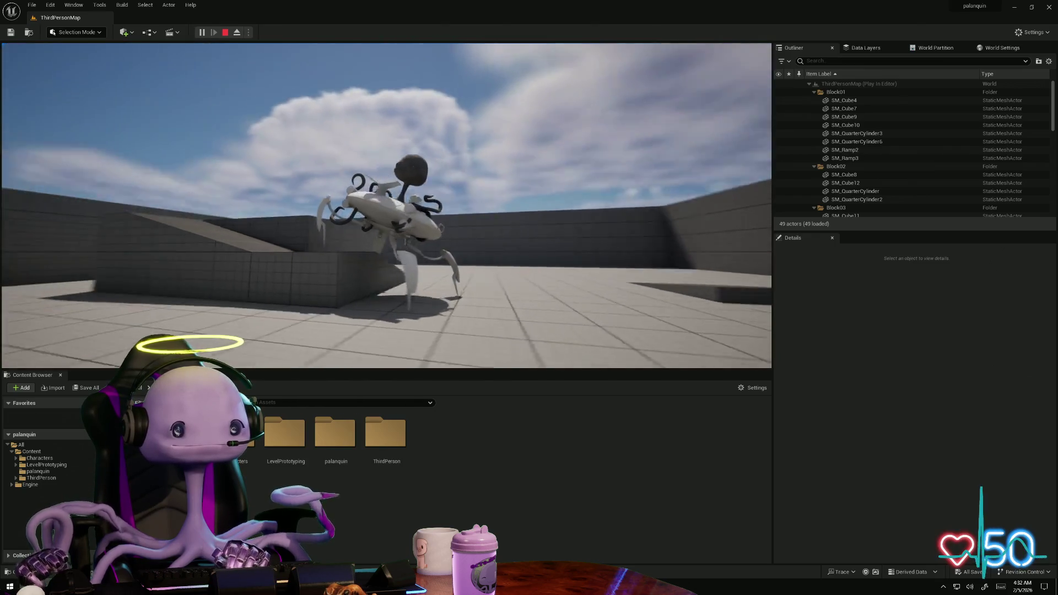
key(w)
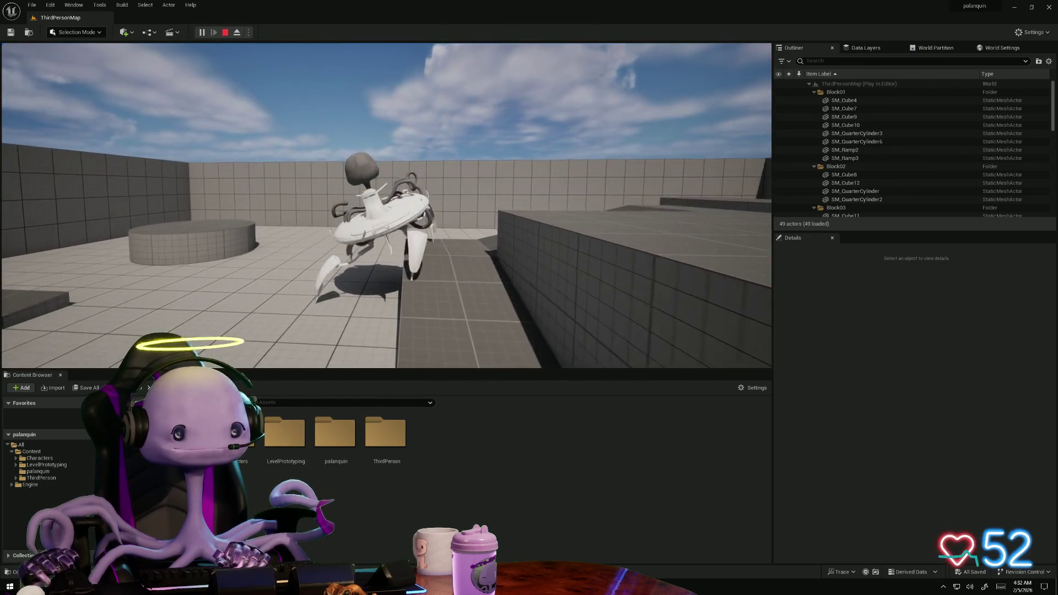
key(w)
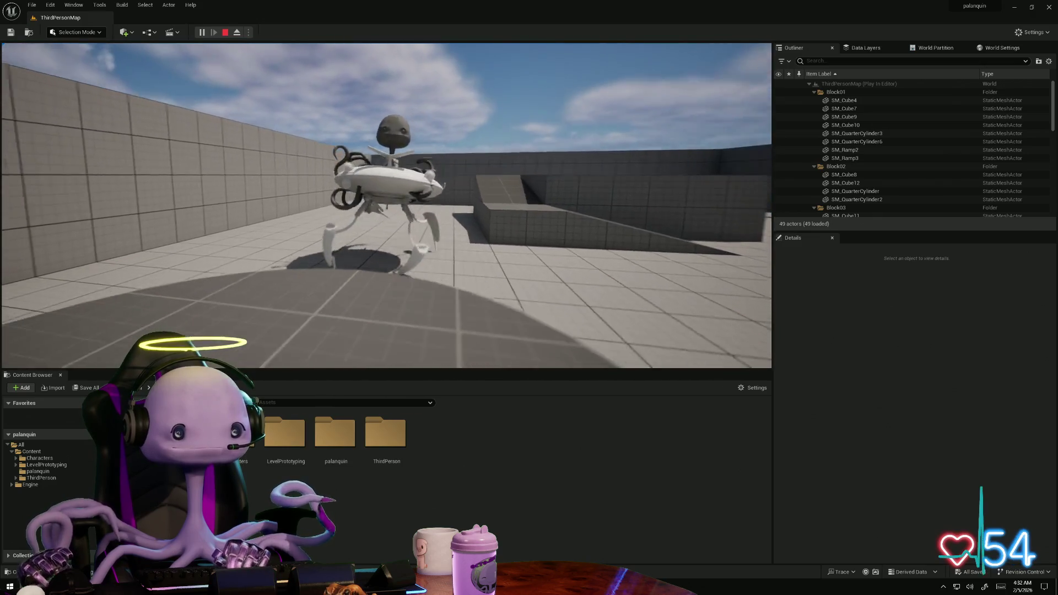
key(w)
key(w)
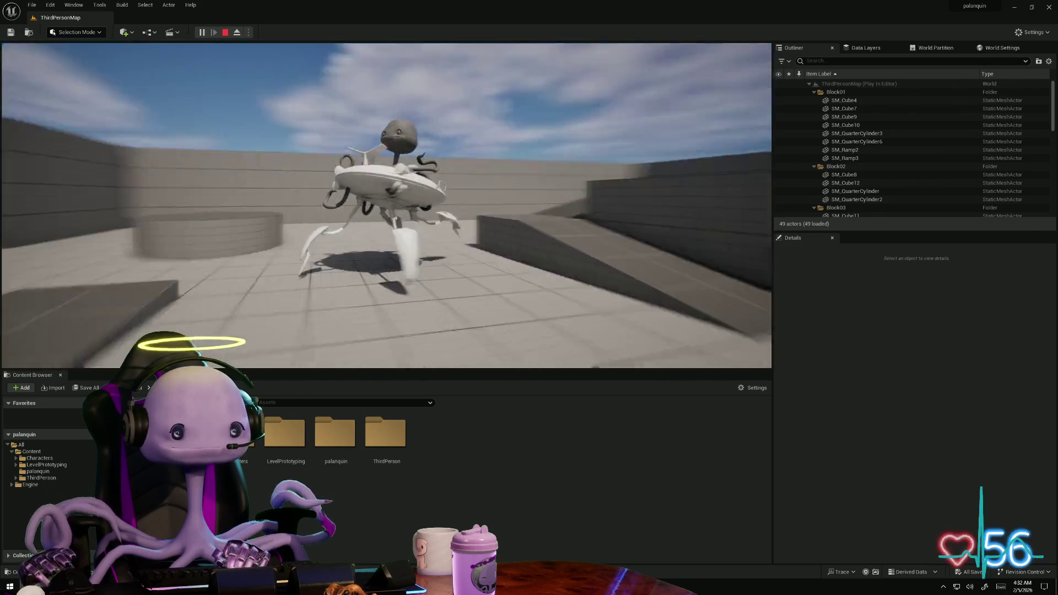
key(w)
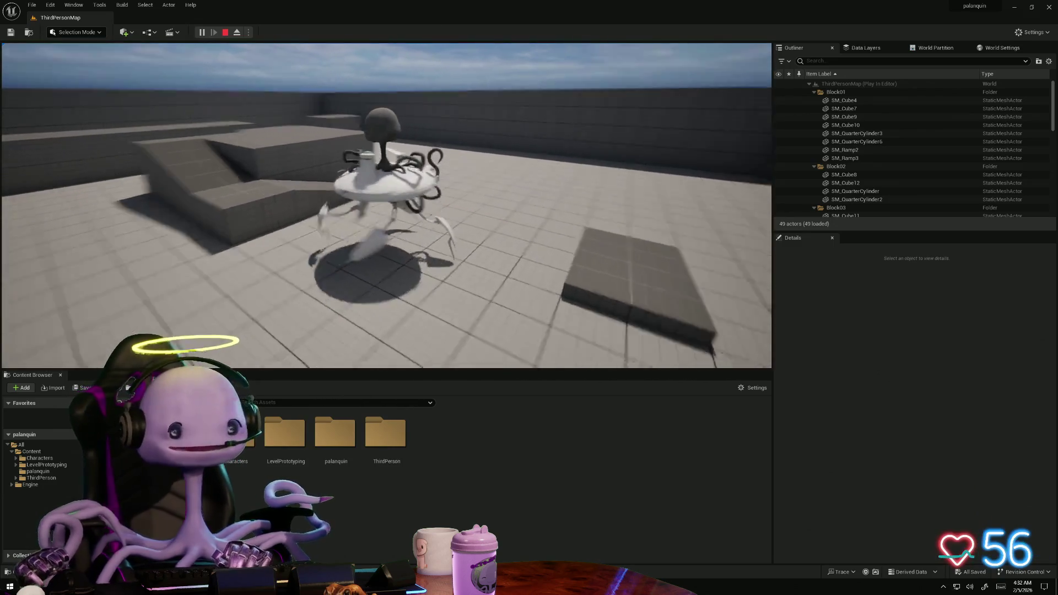
key(w)
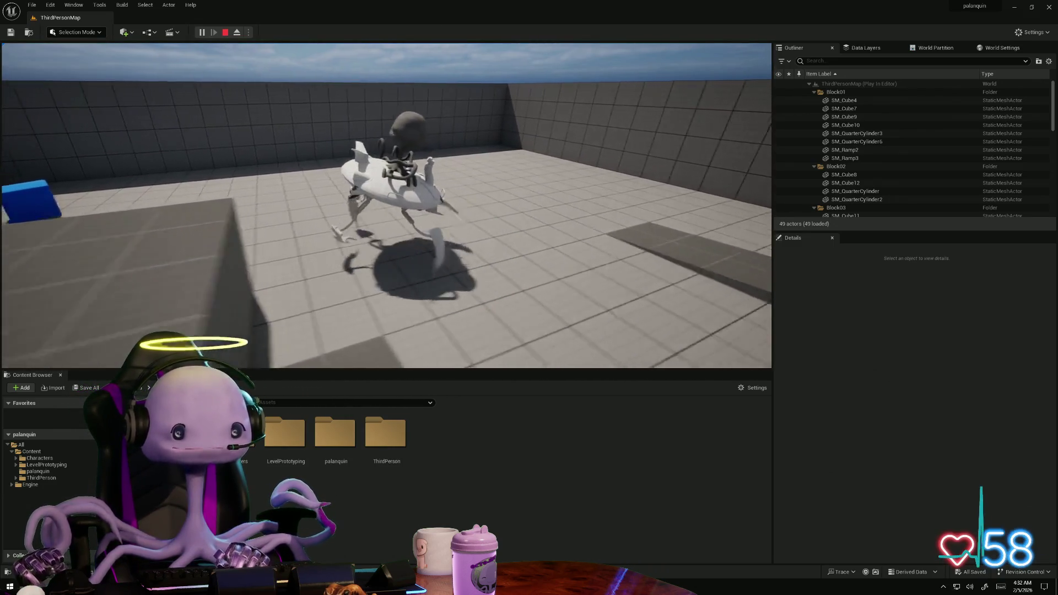
key(w)
key(w)
key(w)
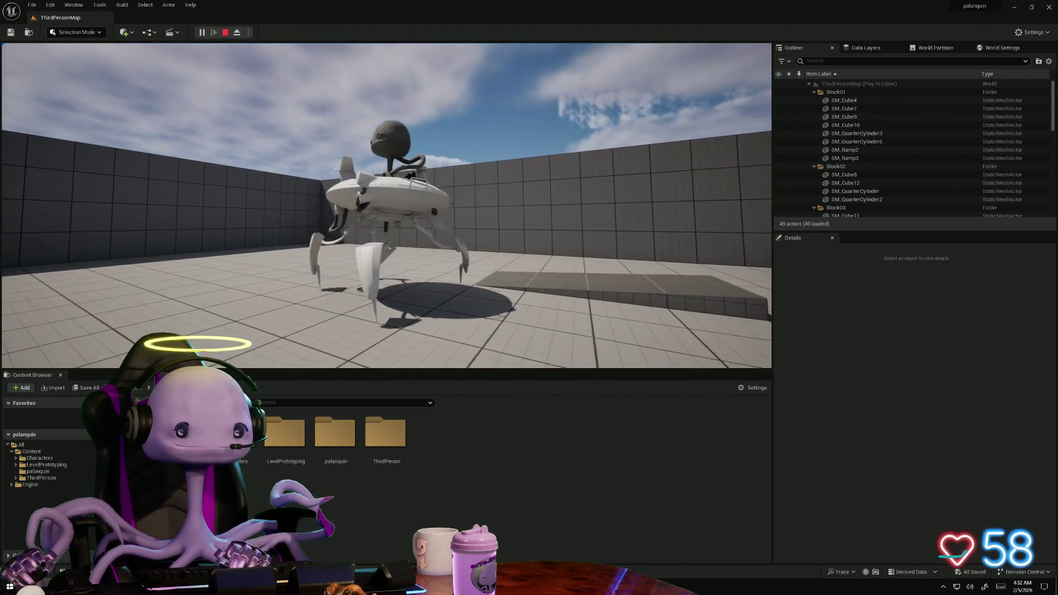
key(w)
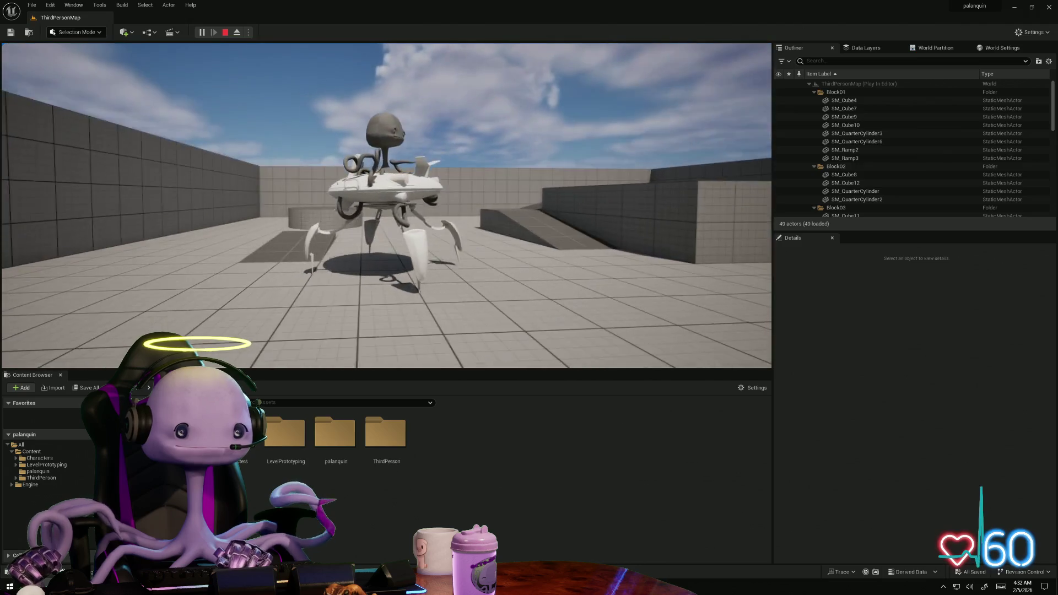